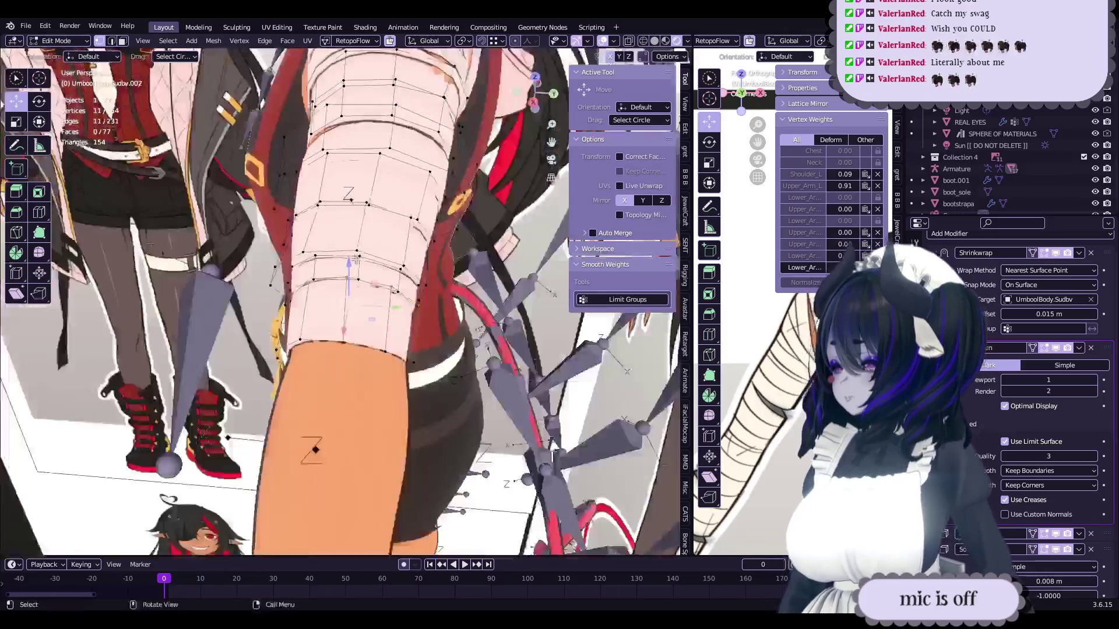
# - Return the bandage mesh to Object Mode and save the blend file
pyautogui.press('Tab')
pyautogui.hotkey('ctrl', 's')
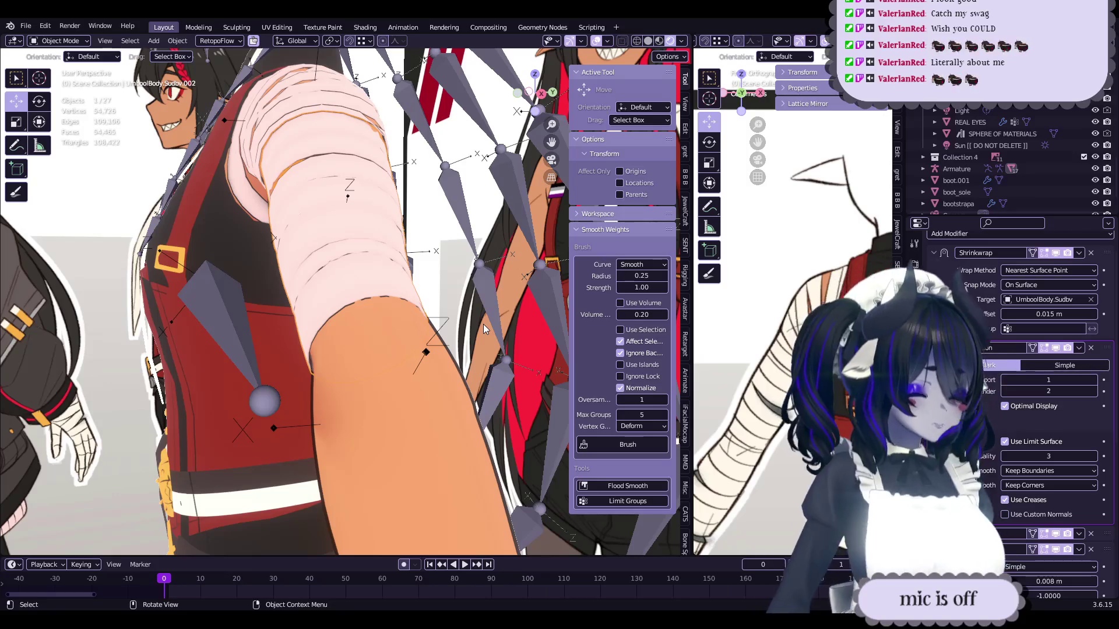
pyautogui.moveTo(483, 324)
pyautogui.mouseDown(button='middle')
pyautogui.moveTo(397, 233)
pyautogui.moveTo(473, 342)
pyautogui.mouseUp(button='middle')
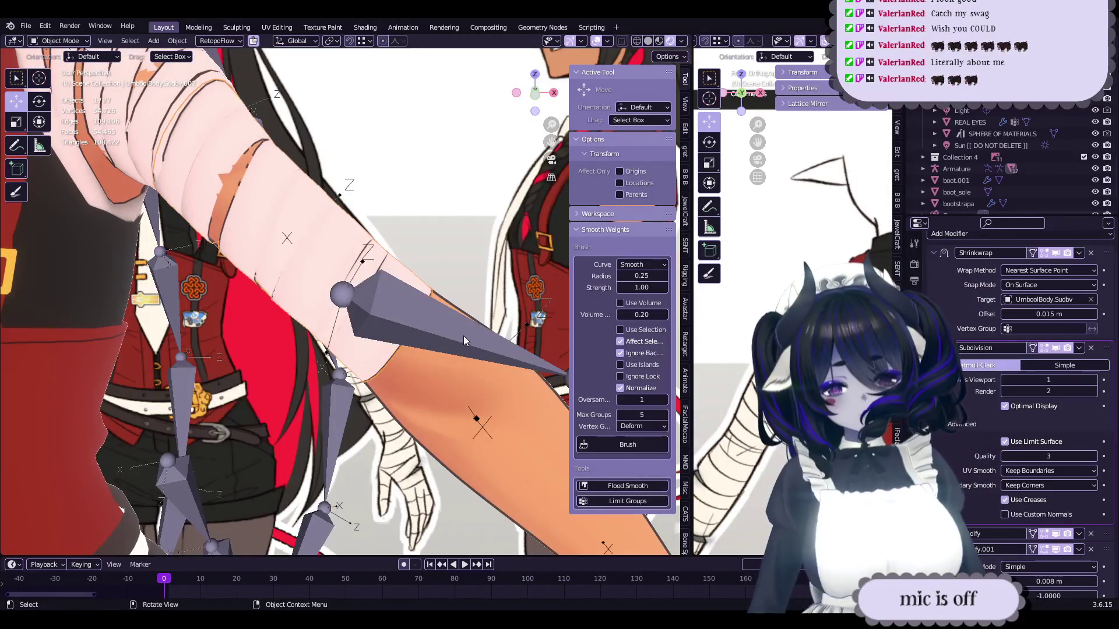
pyautogui.scroll(-3, 462, 336)
pyautogui.hotkey('ctrl', 's')
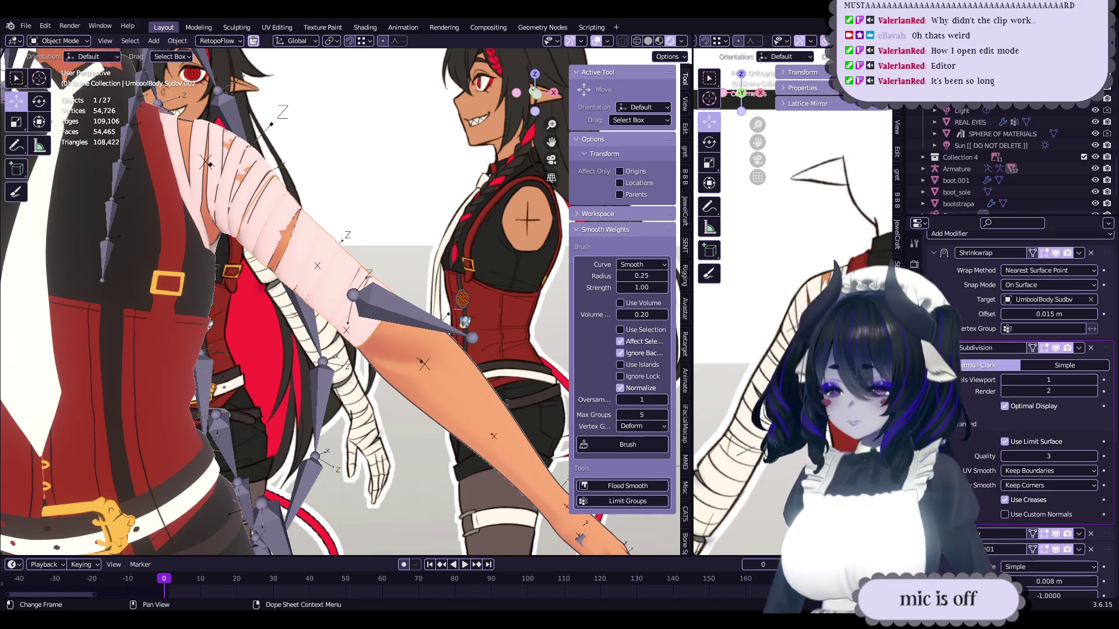
# - Zoom the view in on the bandaged upper arm
pyautogui.scroll(5, 394, 376)
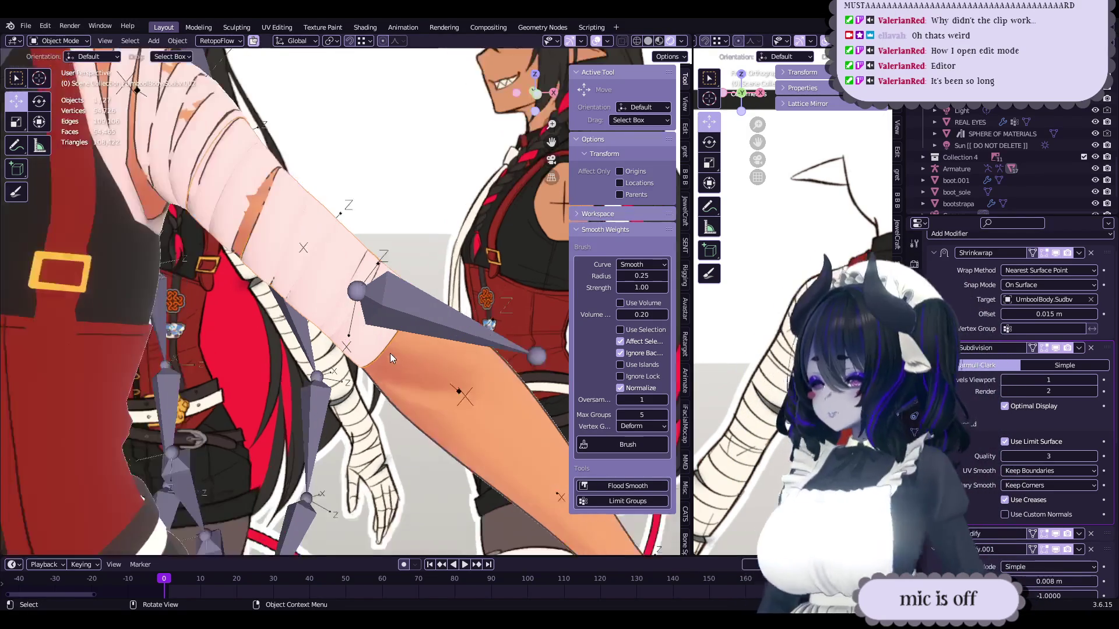
# - Put the bandage mesh into Edit Mode, zoomed in on the arm, and save
pyautogui.press('Tab')
pyautogui.scroll(2, 418, 357)
pyautogui.hotkey('ctrl', 's')
pyautogui.moveTo(418, 356); pyautogui.dragTo(413, 366, button='middle')
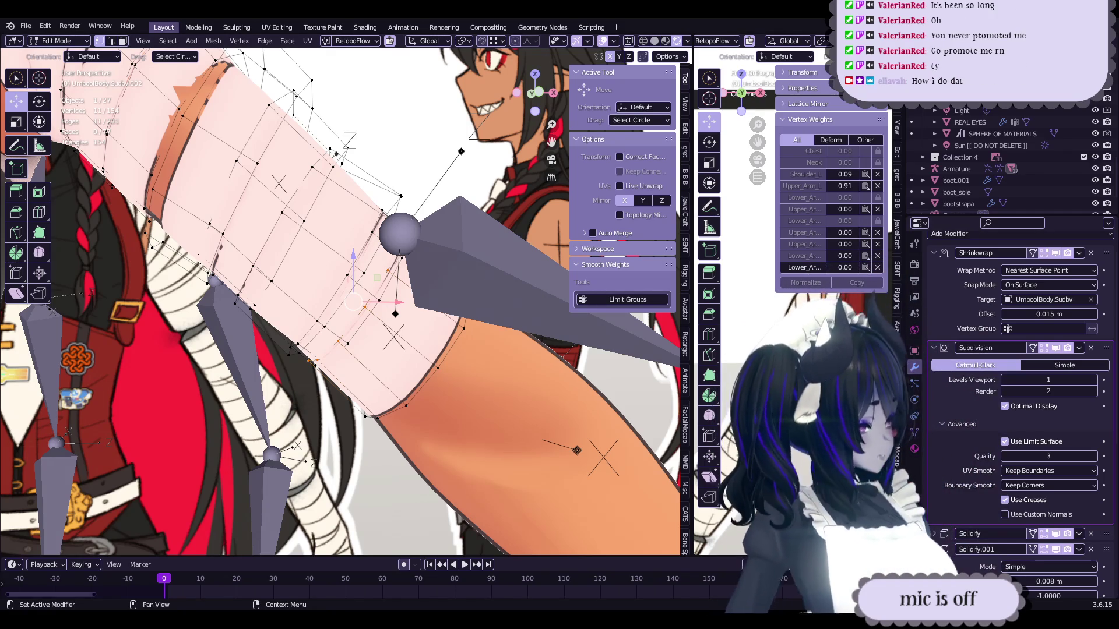
# - Inspect the elbow bandage strips from several angles, save, and return to Object Mode
pyautogui.moveTo(525, 327)
pyautogui.mouseDown(button='middle')
pyautogui.moveTo(562, 377)
pyautogui.moveTo(574, 326)
pyautogui.mouseUp(button='middle')
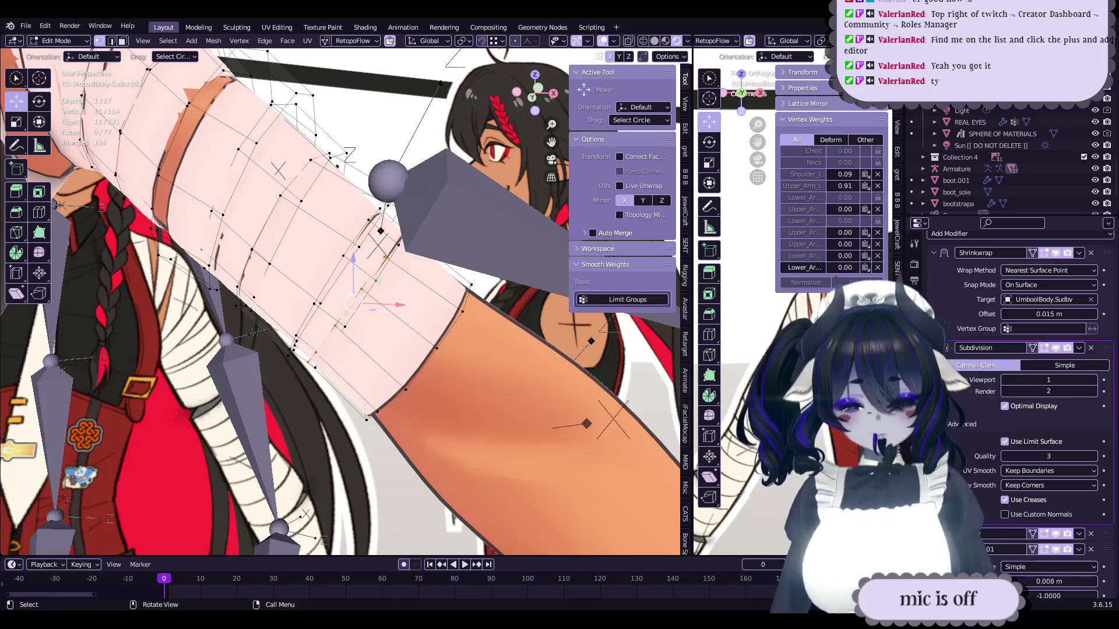
pyautogui.moveTo(350, 291); pyautogui.dragTo(367, 286, button='middle')
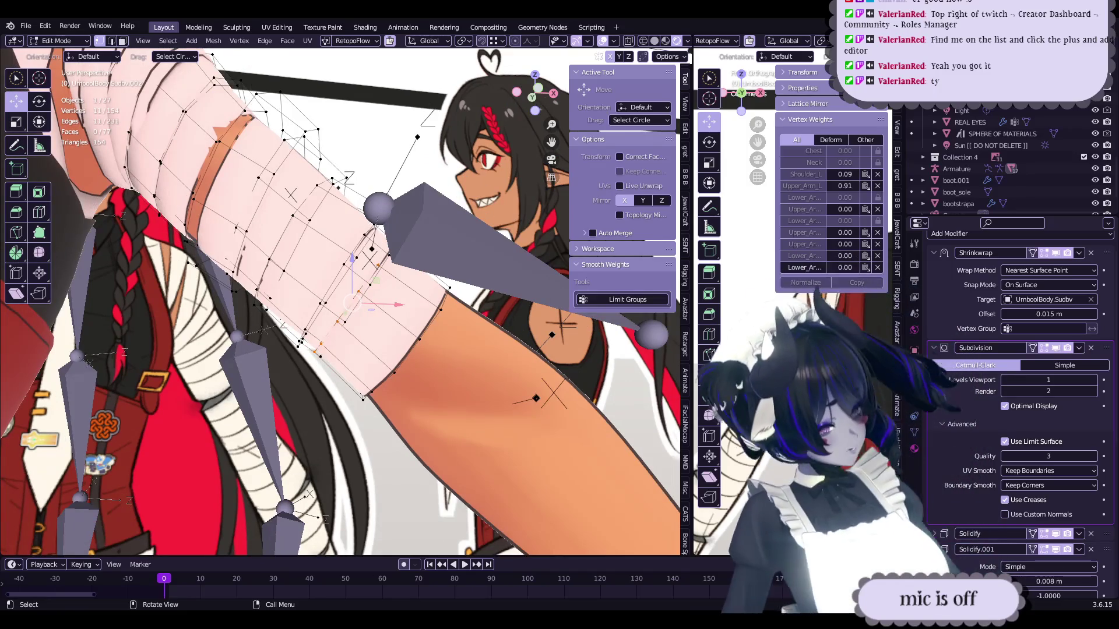
pyautogui.moveTo(440, 349)
pyautogui.mouseDown(button='middle')
pyautogui.moveTo(453, 351)
pyautogui.moveTo(409, 374)
pyautogui.moveTo(425, 395)
pyautogui.moveTo(461, 340)
pyautogui.moveTo(448, 363)
pyautogui.moveTo(296, 327)
pyautogui.moveTo(465, 359)
pyautogui.moveTo(477, 291)
pyautogui.moveTo(446, 321)
pyautogui.moveTo(367, 356)
pyautogui.mouseUp(button='middle')
pyautogui.hotkey('ctrl', 's')
pyautogui.hotkey('ctrl', 's')
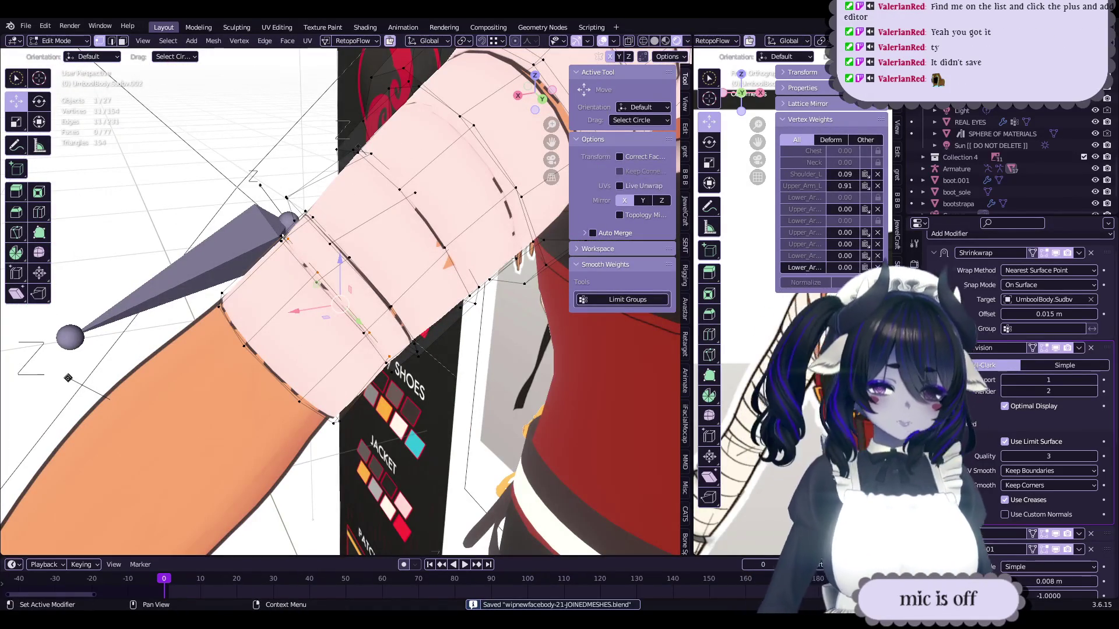
pyautogui.moveTo(340, 302)
pyautogui.mouseDown(button='middle')
pyautogui.moveTo(400, 280)
pyautogui.moveTo(472, 315)
pyautogui.moveTo(373, 334)
pyautogui.mouseUp(button='middle')
pyautogui.press('Tab')
# - Save and orbit the arm in Edit Mode to frame the strip above the elbow
pyautogui.hotkey('ctrl', 's')
pyautogui.press('Tab')
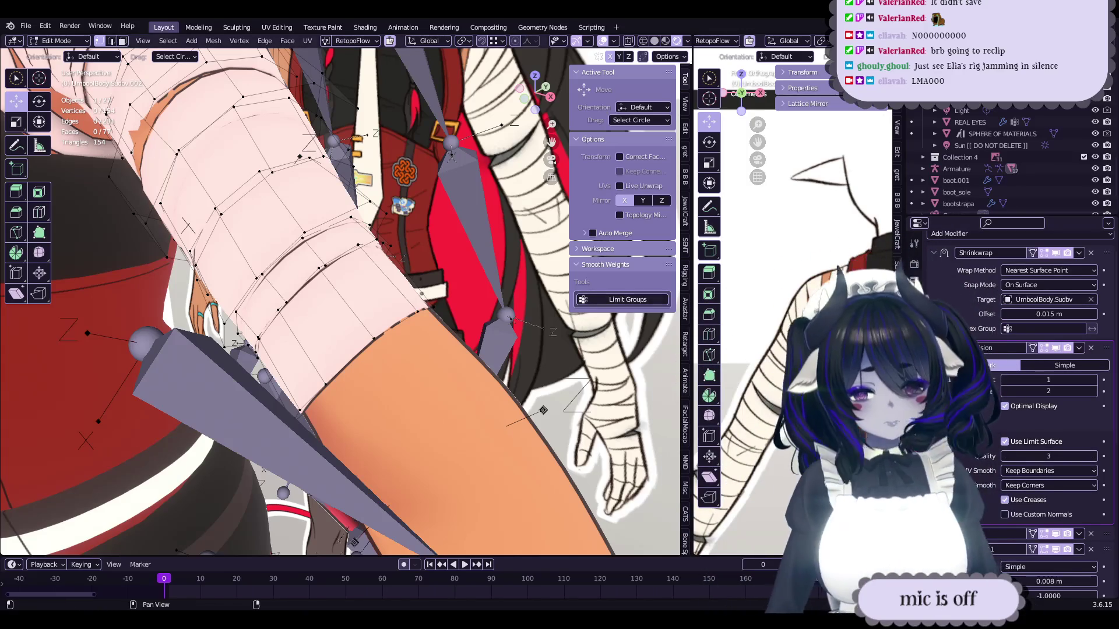
pyautogui.moveTo(407, 326)
pyautogui.mouseDown(button='middle')
pyautogui.moveTo(468, 310)
pyautogui.moveTo(419, 324)
pyautogui.mouseUp(button='middle')
pyautogui.hotkey('ctrl', 's')
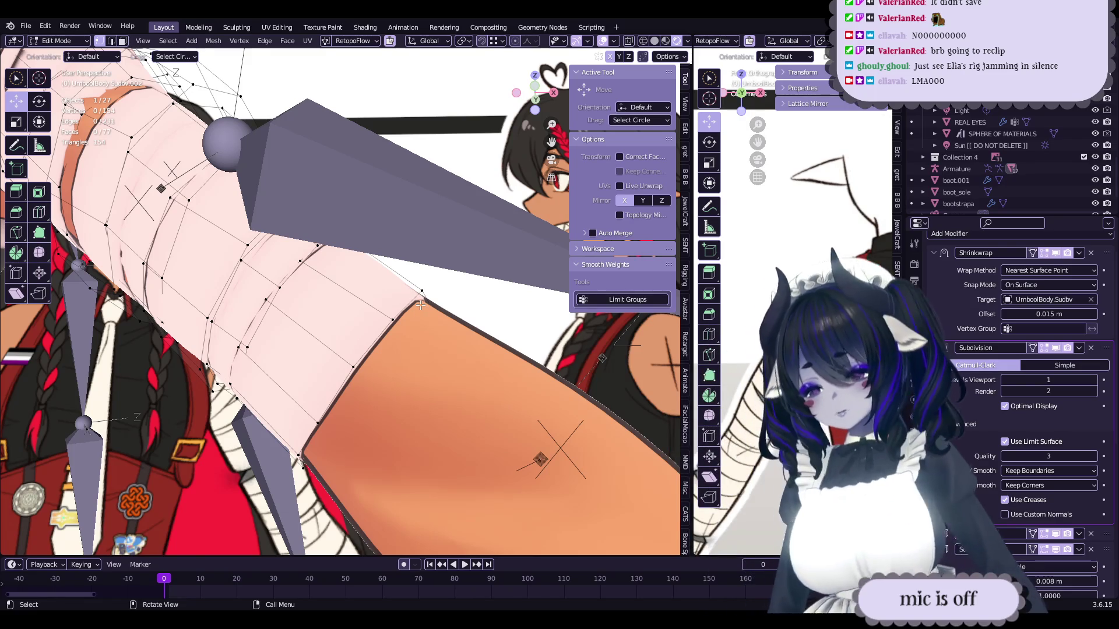
pyautogui.moveTo(410, 205); pyautogui.dragTo(440, 342, button='middle')
pyautogui.press('Tab')
pyautogui.press('Tab')
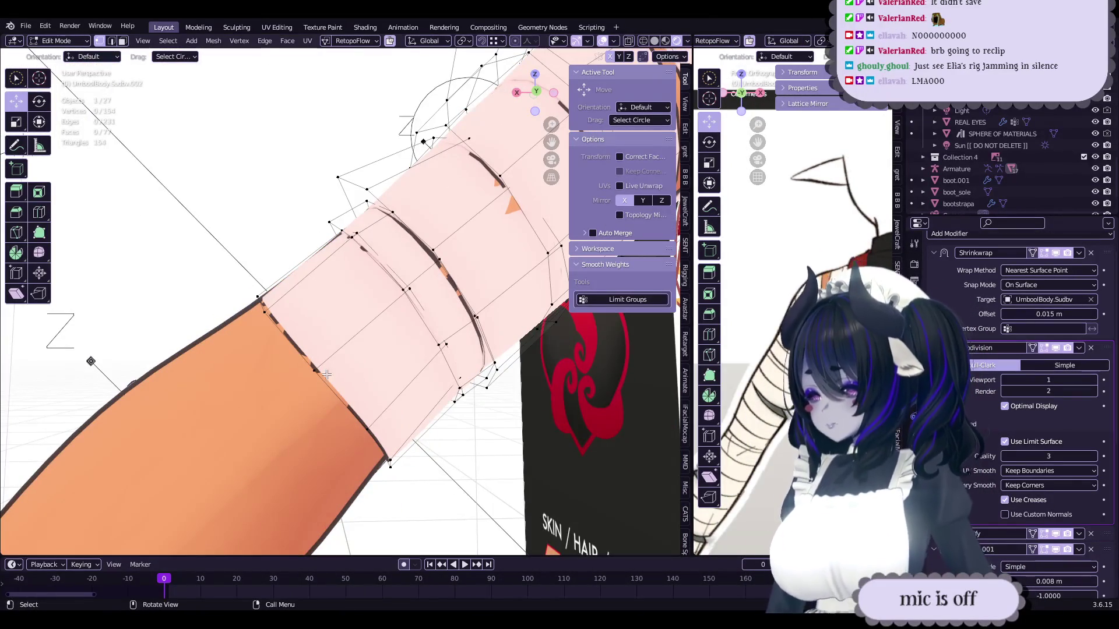
# - Select the whole linked bandage strip just above the elbow
pyautogui.hotkey('ctrl', 's')
pyautogui.press('l')
pyautogui.moveTo(320, 373)
pyautogui.mouseDown(button='middle')
pyautogui.moveTo(428, 372)
pyautogui.moveTo(468, 307)
pyautogui.moveTo(499, 384)
pyautogui.moveTo(512, 361)
pyautogui.mouseUp(button='middle')
pyautogui.hotkey('shift', 'd')
# - Confirm the elbow strip's new position and give it a small free rotation
pyautogui.click(477, 326)
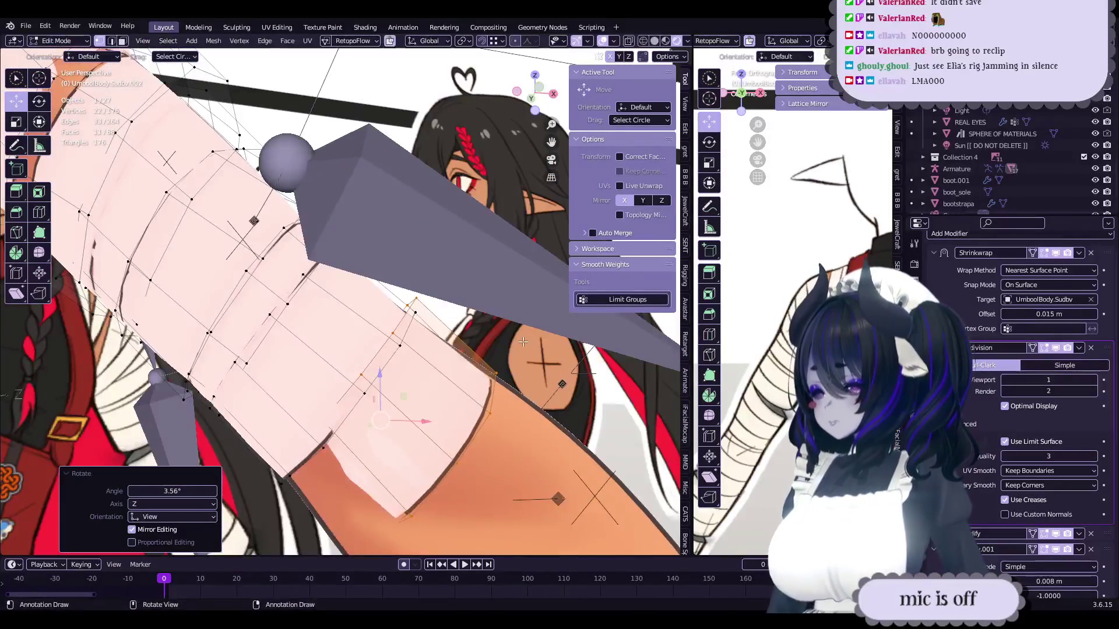
pyautogui.press('g')
pyautogui.click(515, 356)
pyautogui.press('s')
pyautogui.press('Escape')
pyautogui.press('r')
pyautogui.press('r')
pyautogui.click(419, 378)
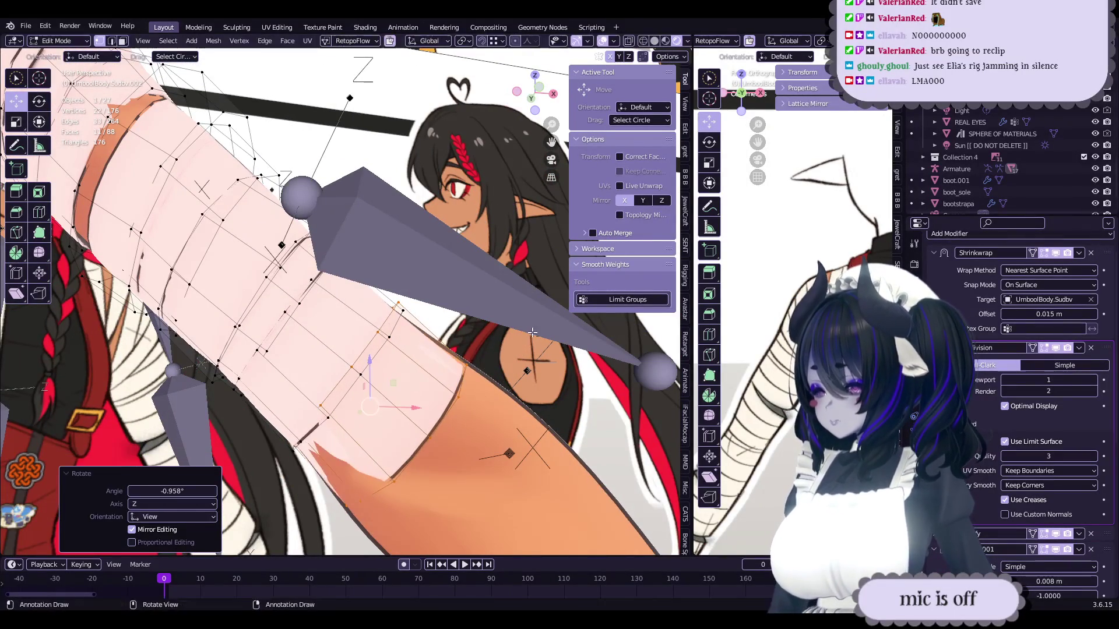
pyautogui.moveTo(420, 379)
pyautogui.mouseDown(button='middle')
pyautogui.moveTo(415, 389)
pyautogui.moveTo(443, 350)
pyautogui.moveTo(501, 371)
pyautogui.moveTo(510, 357)
pyautogui.mouseUp(button='middle')
# - Rotate the strip slightly around the view axis and nudge it into place
pyautogui.press('r')
pyautogui.click(451, 326)
pyautogui.press('r')
pyautogui.press('r')
pyautogui.click(502, 371)
pyautogui.press('g')
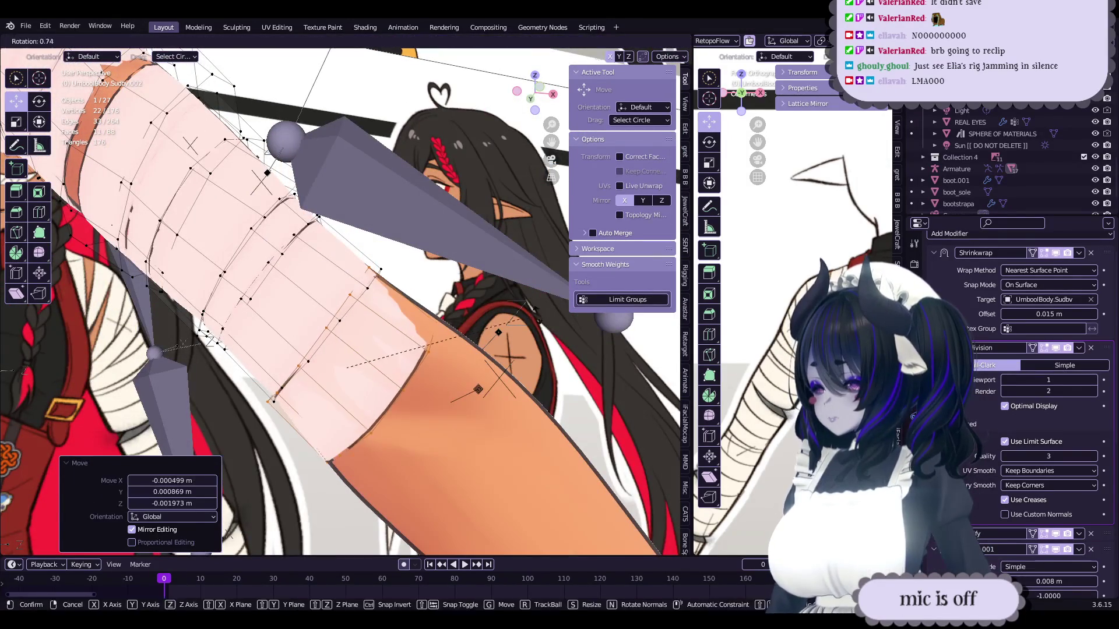
pyautogui.click(540, 313)
pyautogui.moveTo(534, 308)
pyautogui.mouseDown(button='middle')
pyautogui.moveTo(517, 335)
pyautogui.moveTo(511, 323)
pyautogui.moveTo(543, 300)
pyautogui.moveTo(477, 371)
pyautogui.moveTo(469, 360)
pyautogui.moveTo(508, 361)
pyautogui.moveTo(493, 352)
pyautogui.moveTo(520, 318)
pyautogui.mouseUp(button='middle')
pyautogui.press('r')
pyautogui.press('r')
pyautogui.click(541, 316)
# - Scale the strip up by 1.014 and rotate it −0.665° about view Z
pyautogui.press('s')
pyautogui.rightClick(543, 295)
pyautogui.press('s')
pyautogui.click(490, 350)
pyautogui.press('r')
pyautogui.click(510, 332)
pyautogui.press('s')
pyautogui.press('r')
pyautogui.click(520, 318)
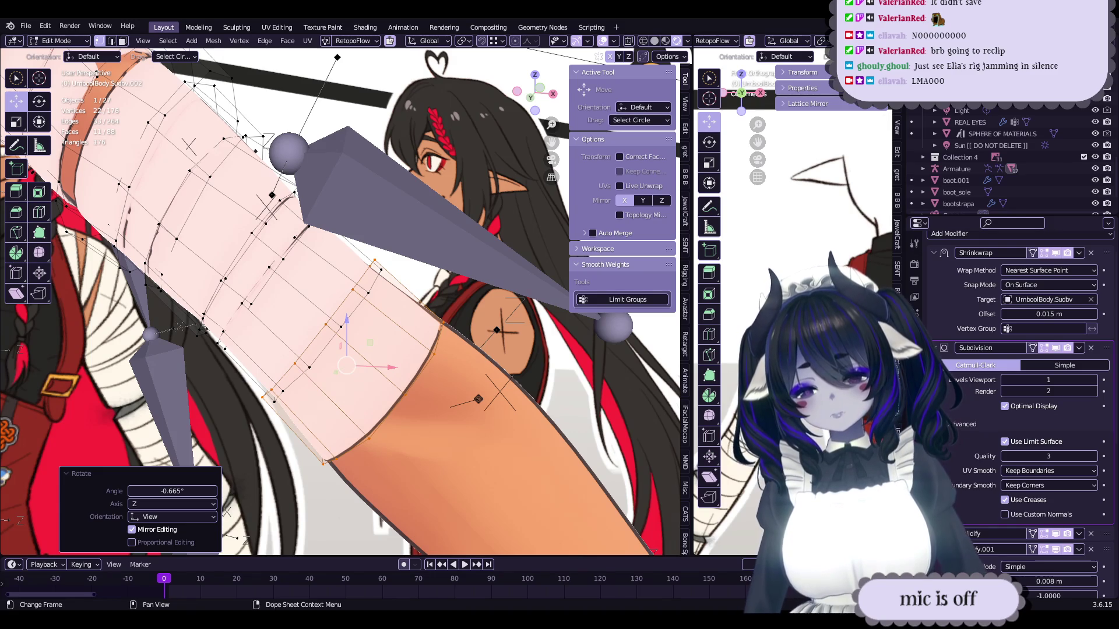
# - Nudge the elbow strip into its final position, checking it from several angles
pyautogui.moveTo(477, 342)
pyautogui.mouseDown(button='middle')
pyautogui.moveTo(501, 314)
pyautogui.moveTo(338, 384)
pyautogui.moveTo(520, 318)
pyautogui.moveTo(523, 335)
pyautogui.mouseUp(button='middle')
pyautogui.moveTo(522, 335); pyautogui.dragTo(523, 335)
pyautogui.moveTo(523, 335)
pyautogui.mouseDown(button='middle')
pyautogui.moveTo(478, 340)
pyautogui.moveTo(532, 342)
pyautogui.moveTo(462, 337)
pyautogui.mouseUp(button='middle')
pyautogui.press('Tab')
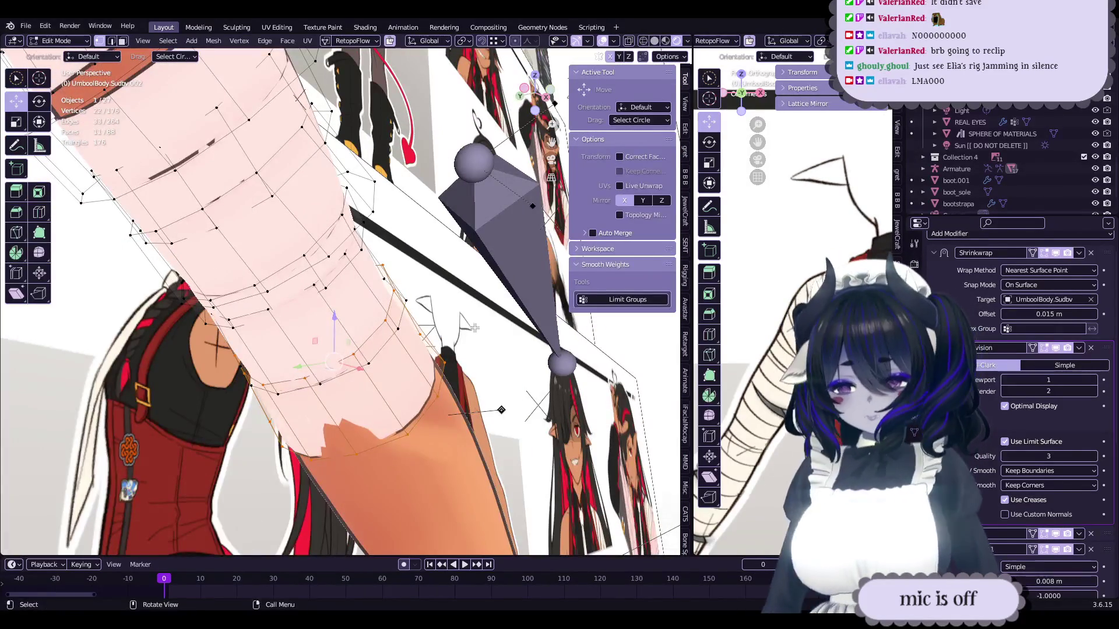
pyautogui.moveTo(460, 341)
pyautogui.mouseDown(button='middle')
pyautogui.moveTo(434, 356)
pyautogui.moveTo(450, 396)
pyautogui.moveTo(479, 401)
pyautogui.moveTo(424, 412)
pyautogui.moveTo(342, 362)
pyautogui.moveTo(405, 421)
pyautogui.moveTo(450, 308)
pyautogui.moveTo(435, 341)
pyautogui.moveTo(424, 316)
pyautogui.moveTo(483, 311)
pyautogui.moveTo(466, 335)
pyautogui.moveTo(485, 337)
pyautogui.moveTo(431, 346)
pyautogui.moveTo(414, 369)
pyautogui.moveTo(373, 364)
pyautogui.mouseUp(button='middle')
# - Check a single vertex's weights, save the file, and return to Object Mode
pyautogui.click(341, 424)
pyautogui.hotkey('ctrl', 's')
pyautogui.hotkey('ctrl', 's')
pyautogui.press('s')
pyautogui.click(466, 336)
pyautogui.press('Tab')
pyautogui.hotkey('ctrl', 's')
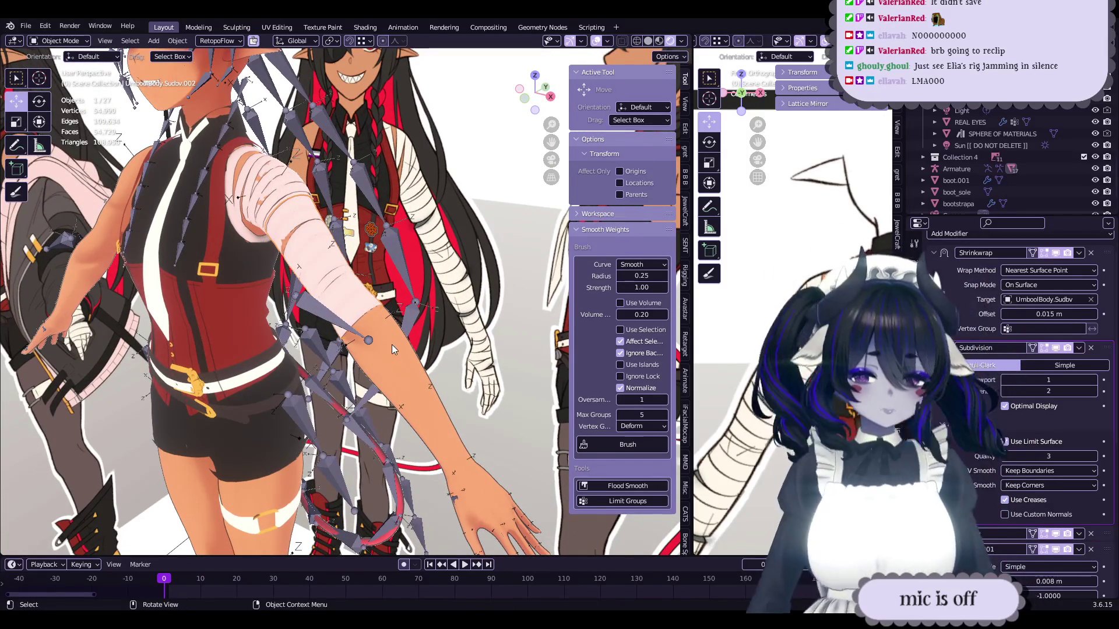
# - Re-enter Edit Mode on the arm, briefly trying the annotate tool before returning to Move
pyautogui.press('Tab')
pyautogui.scroll(5, 391, 350)
pyautogui.moveTo(389, 353); pyautogui.dragTo(385, 354, button='middle')
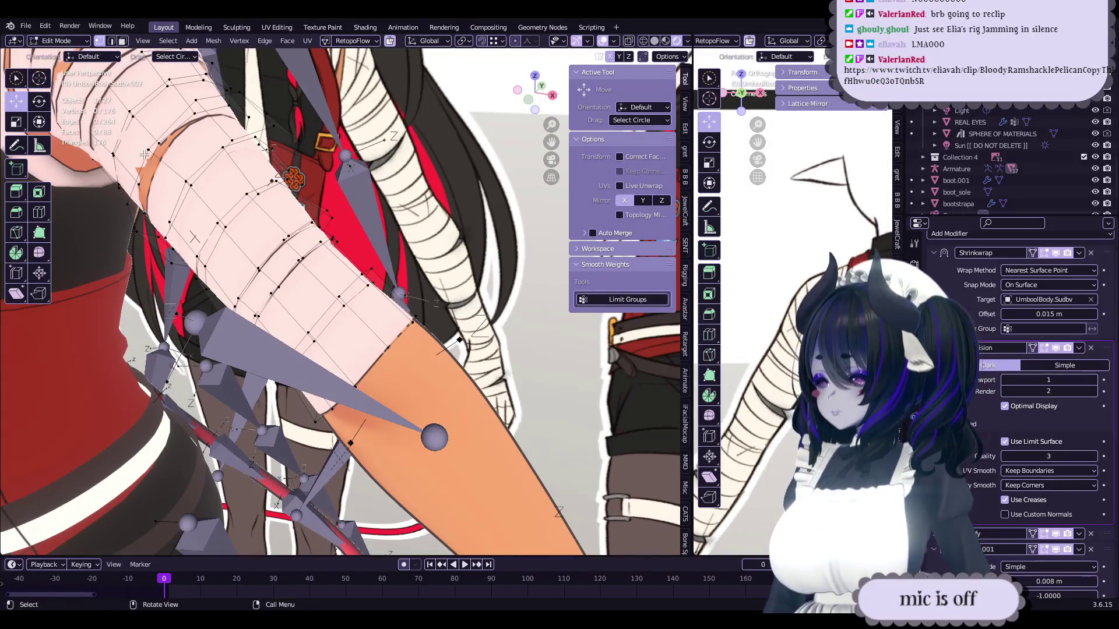
pyautogui.click(16, 146)
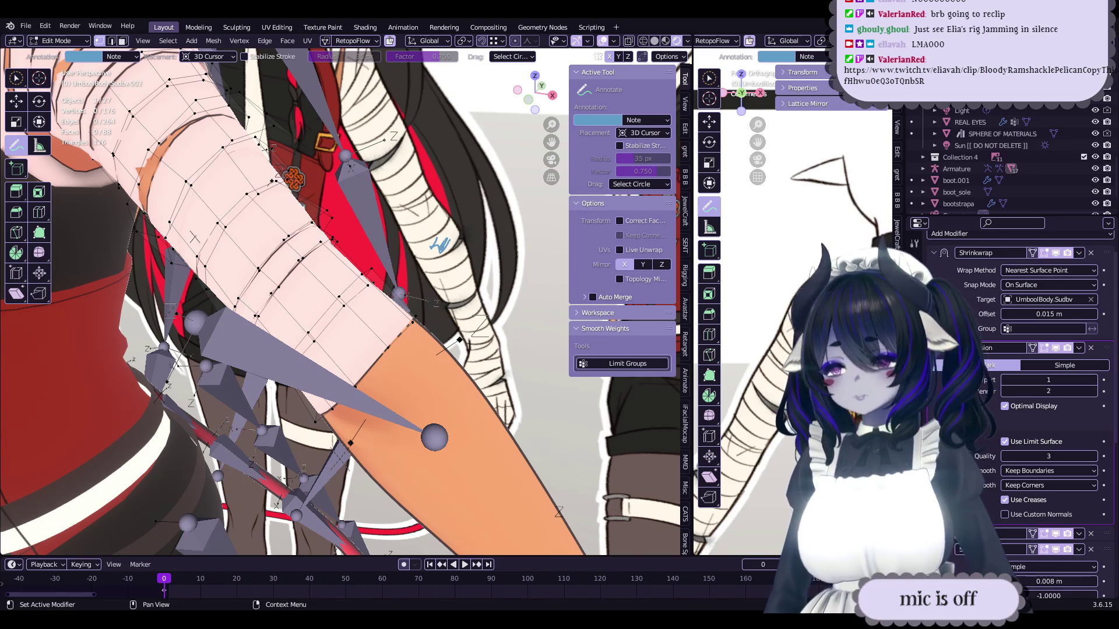
pyautogui.scroll(2, 406, 315)
pyautogui.press('Tab')
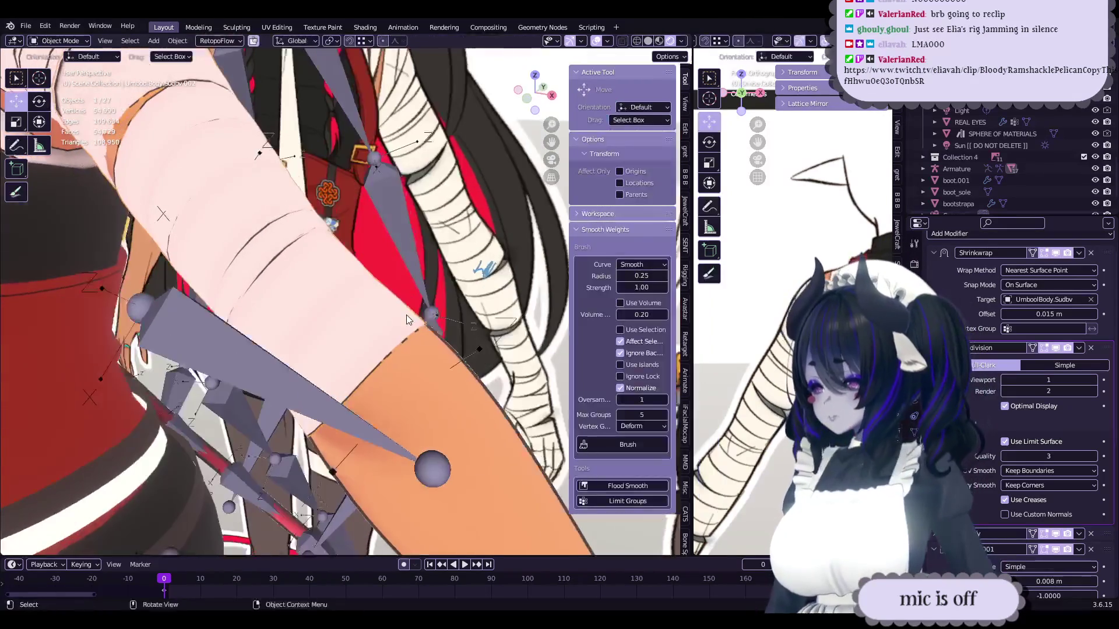
pyautogui.press('Tab')
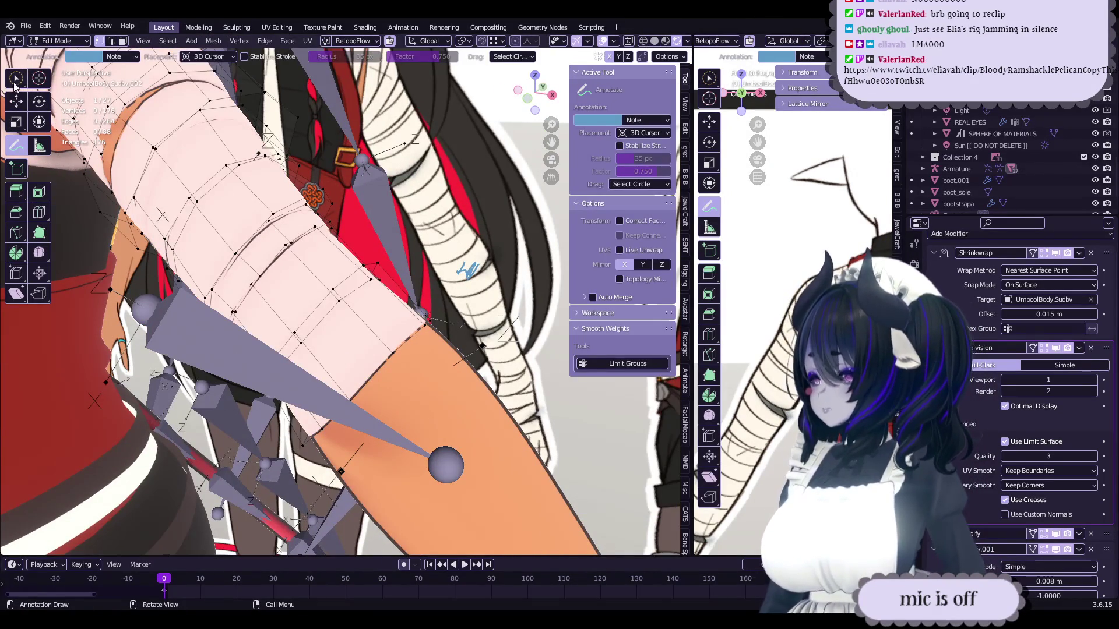
pyautogui.click(16, 101)
pyautogui.scroll(3, 397, 356)
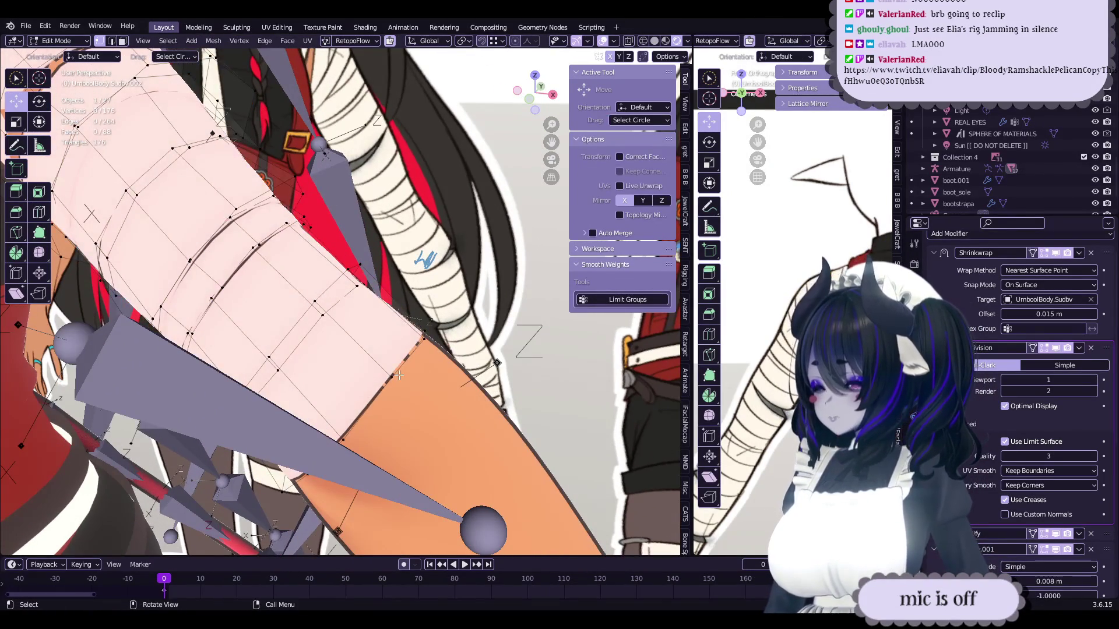
# - Select the elbow bandage strip, trial a scale, then cancel and deselect it
pyautogui.press('l')
pyautogui.moveTo(420, 363)
pyautogui.mouseDown(button='middle')
pyautogui.moveTo(443, 343)
pyautogui.moveTo(416, 324)
pyautogui.moveTo(468, 379)
pyautogui.moveTo(483, 362)
pyautogui.mouseUp(button='middle')
pyautogui.press('s')
pyautogui.rightClick(455, 349)
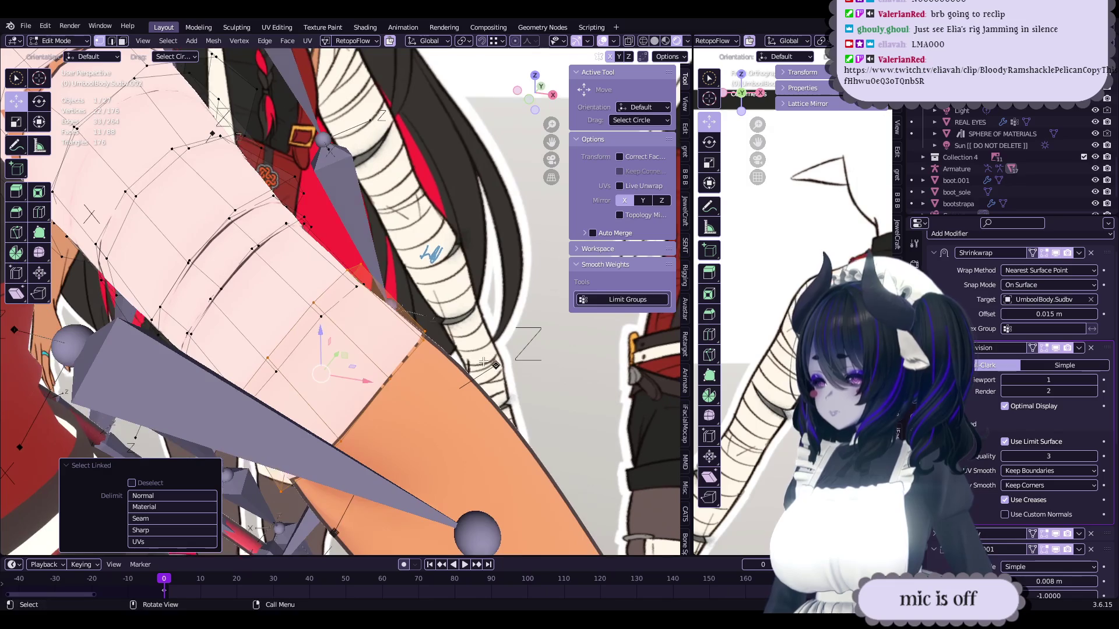
pyautogui.moveTo(408, 356); pyautogui.dragTo(273, 293, button='middle')
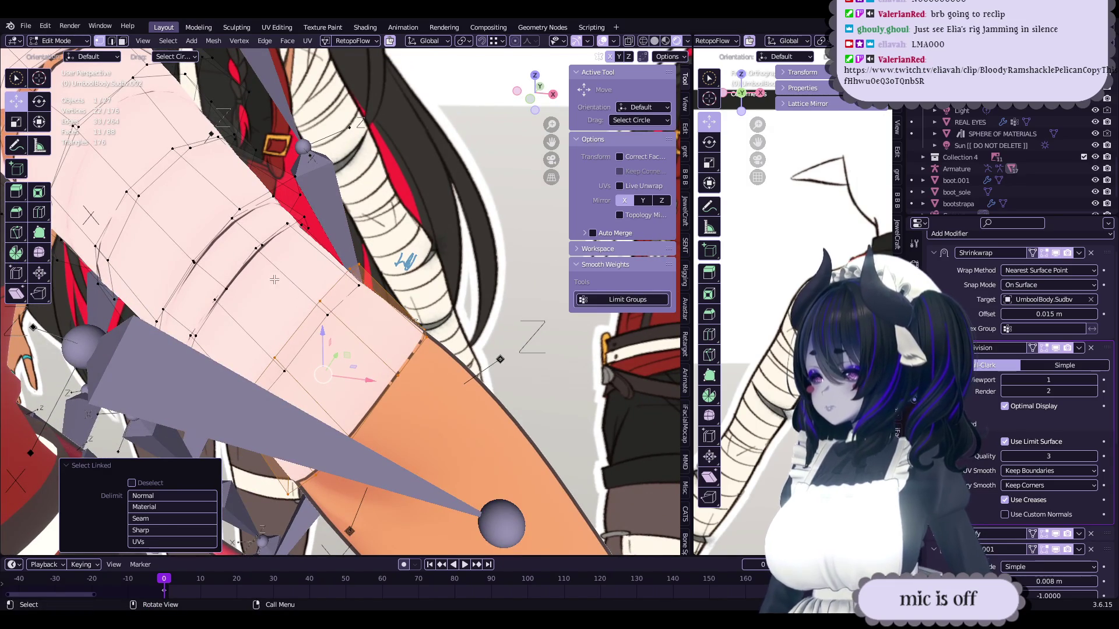
pyautogui.moveTo(274, 280)
pyautogui.mouseDown(button='middle')
pyautogui.moveTo(314, 322)
pyautogui.moveTo(276, 319)
pyautogui.moveTo(264, 272)
pyautogui.mouseUp(button='middle')
pyautogui.click(263, 273)
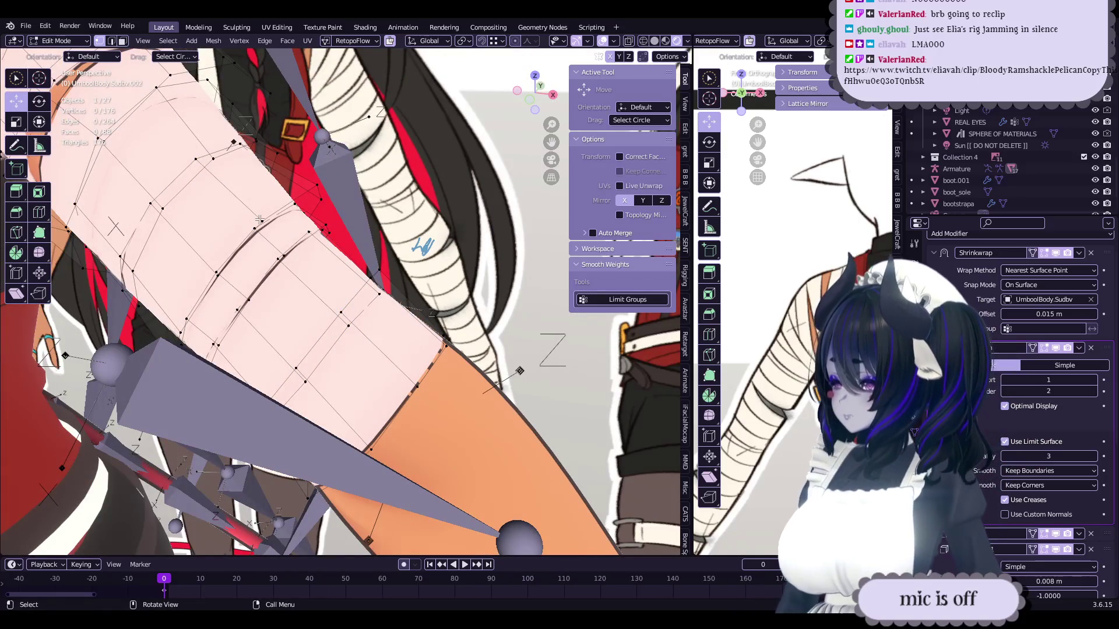
pyautogui.press('l')
pyautogui.moveTo(259, 220); pyautogui.dragTo(372, 300, button='middle')
pyautogui.click(372, 300)
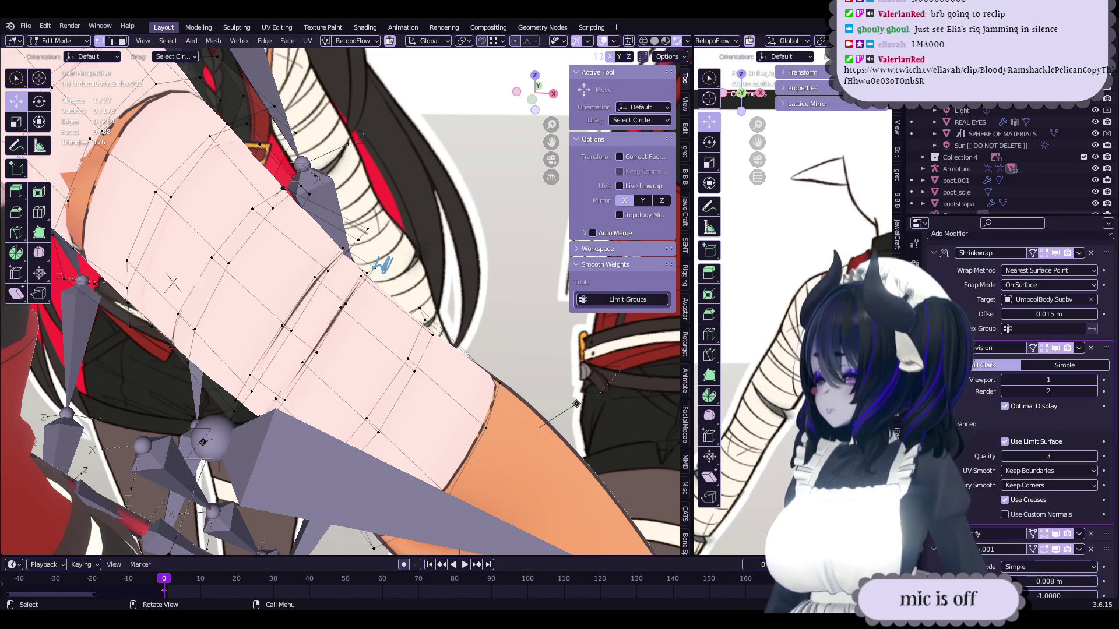
# - Orbit around the arm to review the strips and return to Object Mode
pyautogui.moveTo(373, 300)
pyautogui.mouseDown(button='middle')
pyautogui.moveTo(346, 283)
pyautogui.moveTo(366, 259)
pyautogui.mouseUp(button='middle')
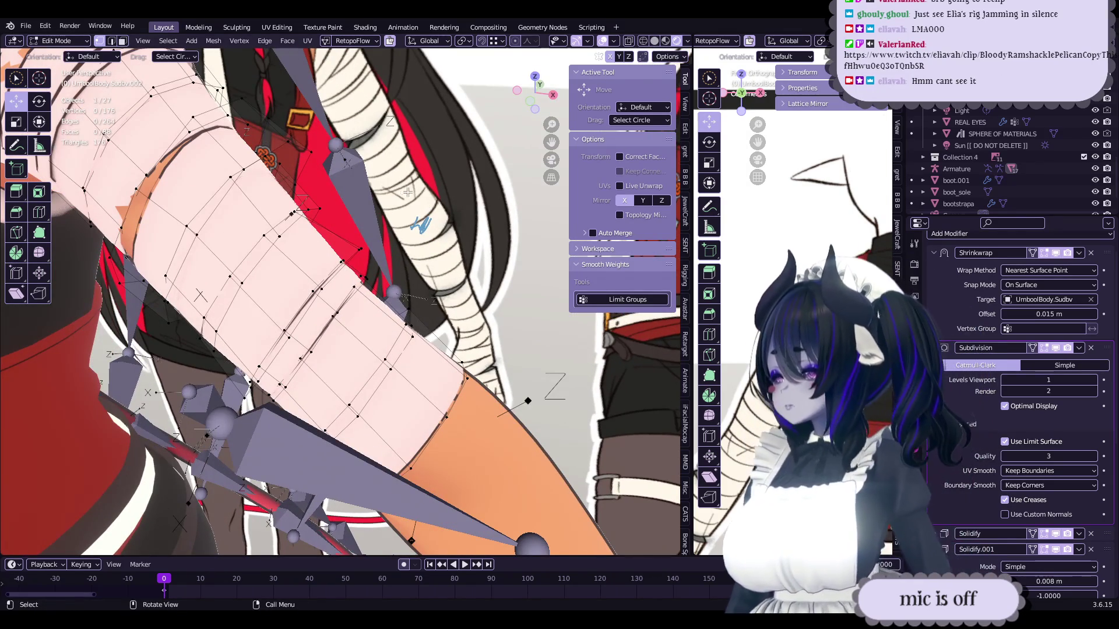
pyautogui.moveTo(437, 224); pyautogui.dragTo(433, 208, button='middle')
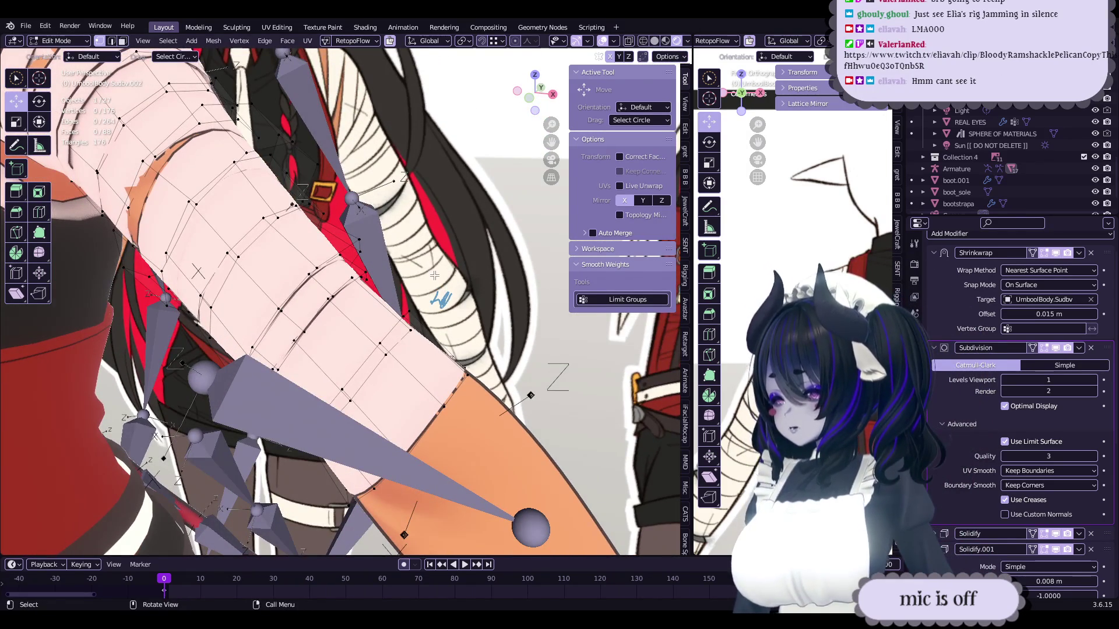
pyautogui.moveTo(434, 277); pyautogui.dragTo(420, 258, button='middle')
pyautogui.moveTo(322, 303)
pyautogui.mouseDown(button='middle')
pyautogui.moveTo(387, 271)
pyautogui.moveTo(395, 302)
pyautogui.mouseUp(button='middle')
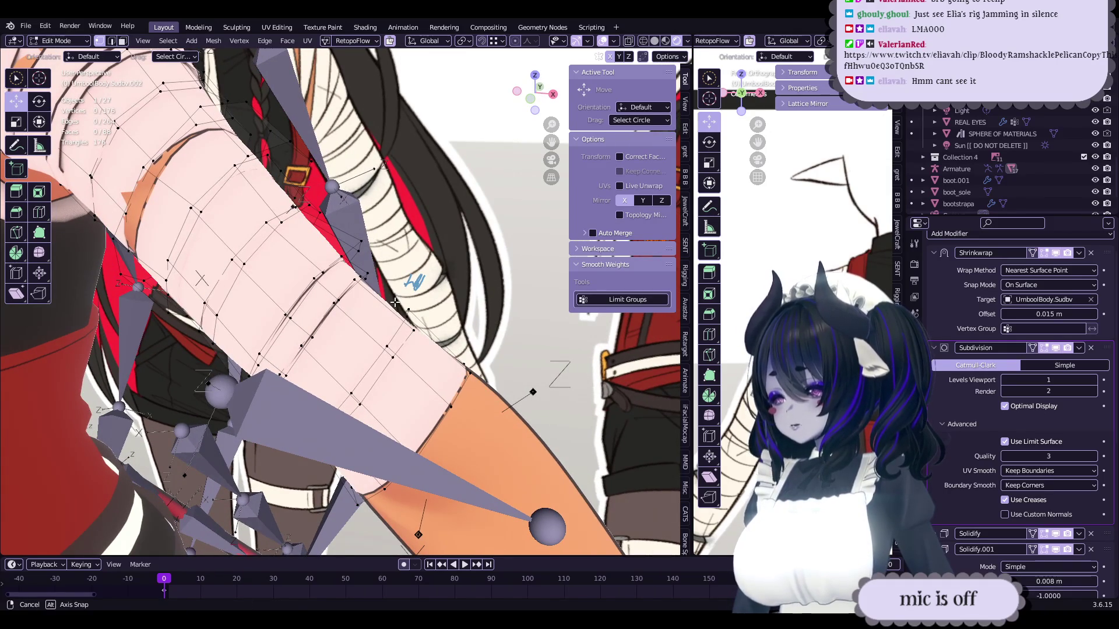
pyautogui.moveTo(379, 315)
pyautogui.mouseDown(button='middle')
pyautogui.moveTo(426, 286)
pyautogui.moveTo(407, 328)
pyautogui.mouseUp(button='middle')
pyautogui.press('Tab')
pyautogui.press('Tab')
pyautogui.press('Tab')
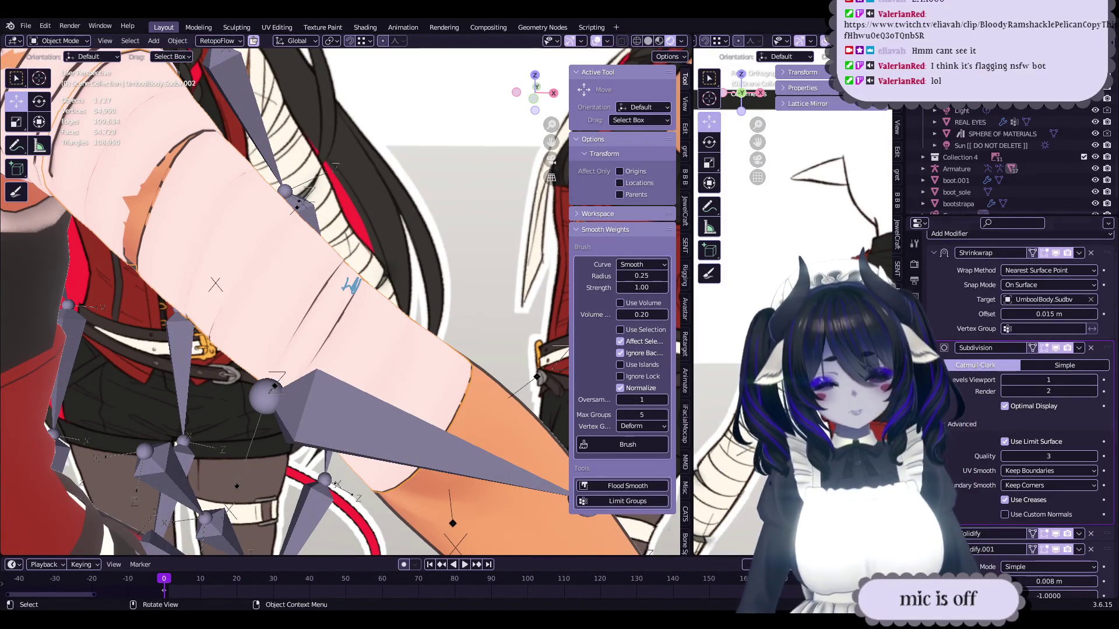
# - Select the whole elbow bandage strip in Edit Mode and nudge it slightly
pyautogui.press('Tab')
pyautogui.moveTo(379, 326); pyautogui.dragTo(395, 318, button='middle')
pyautogui.click(16, 145)
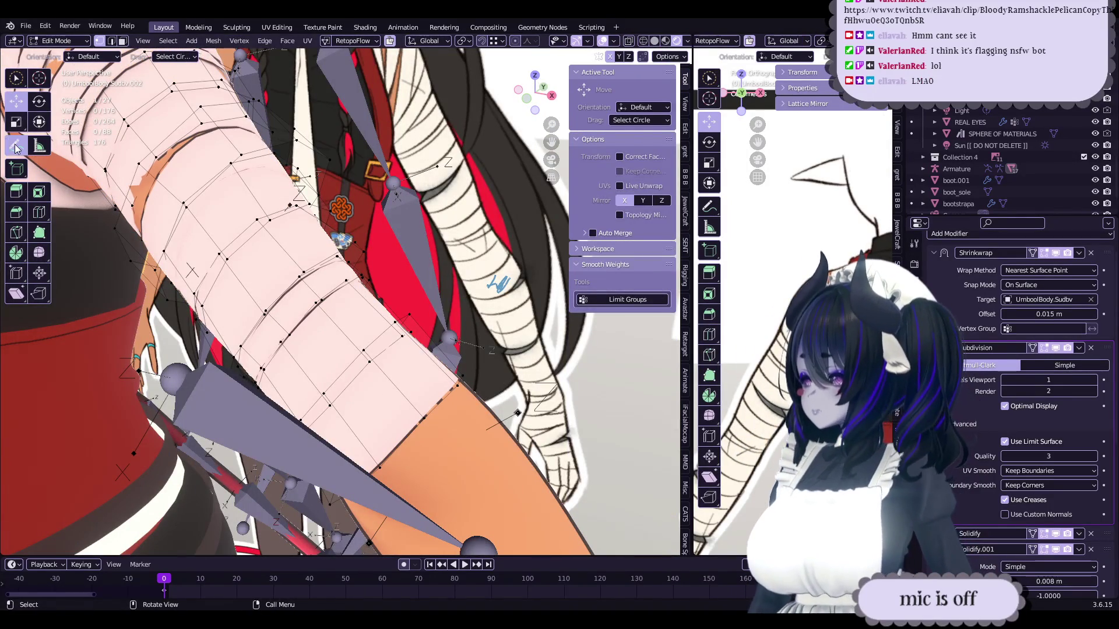
pyautogui.click(129, 58)
pyautogui.click(16, 101)
pyautogui.moveTo(417, 329)
pyautogui.mouseDown(button='middle')
pyautogui.moveTo(431, 341)
pyautogui.moveTo(392, 359)
pyautogui.moveTo(405, 367)
pyautogui.moveTo(448, 329)
pyautogui.moveTo(411, 384)
pyautogui.mouseUp(button='middle')
pyautogui.press('l')
pyautogui.moveTo(406, 383); pyautogui.dragTo(406, 384)
pyautogui.moveTo(406, 383)
pyautogui.mouseDown(button='middle')
pyautogui.moveTo(391, 390)
pyautogui.moveTo(427, 353)
pyautogui.moveTo(499, 358)
pyautogui.moveTo(533, 348)
pyautogui.moveTo(534, 329)
pyautogui.moveTo(410, 420)
pyautogui.moveTo(420, 428)
pyautogui.moveTo(447, 397)
pyautogui.mouseUp(button='middle')
pyautogui.press('Tab')
pyautogui.press('Tab')
# - Duplicate the strip, rotate the copy −1.36° about view Z, and move it into place
pyautogui.hotkey('shift', 'd')
pyautogui.click(429, 353)
pyautogui.hotkey('ctrl', 's')
pyautogui.press('g')
pyautogui.click(499, 359)
pyautogui.press('r')
pyautogui.click(535, 330)
pyautogui.press('g')
pyautogui.click(410, 420)
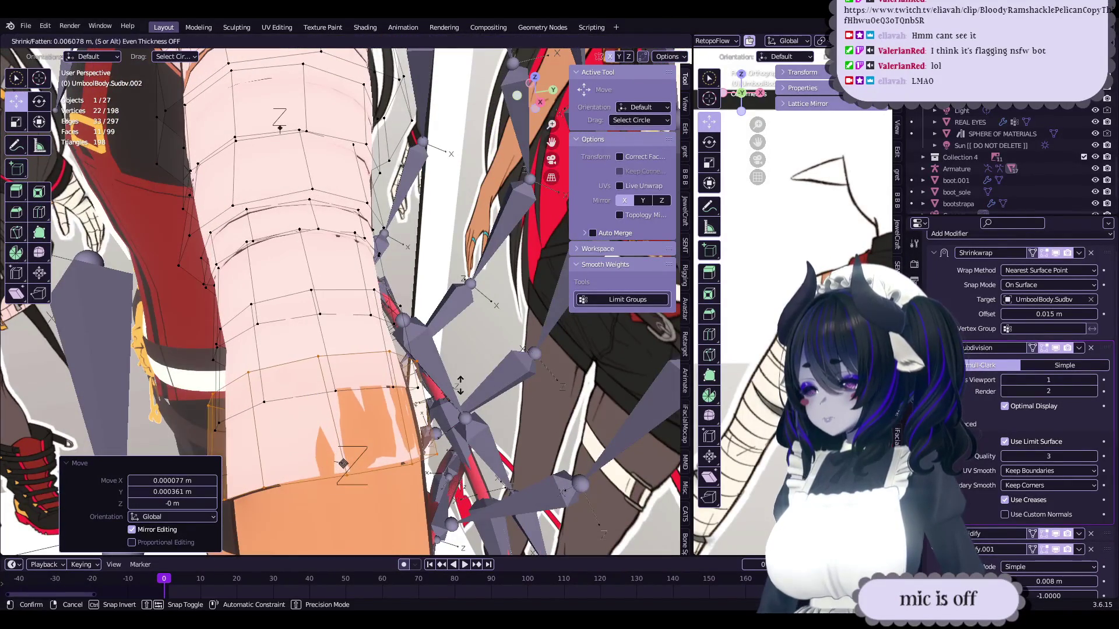
pyautogui.press('g')
pyautogui.moveTo(441, 353)
pyautogui.mouseDown(button='middle')
pyautogui.moveTo(524, 344)
pyautogui.moveTo(472, 349)
pyautogui.moveTo(477, 337)
pyautogui.moveTo(496, 371)
pyautogui.mouseUp(button='middle')
pyautogui.click(454, 367)
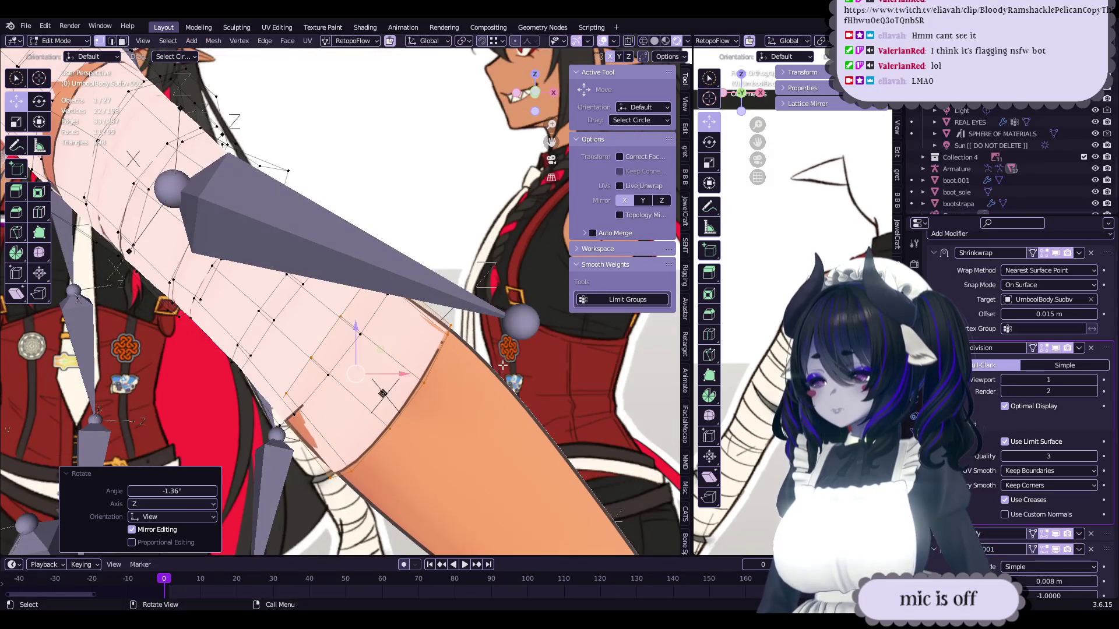
pyautogui.scroll(3, 408, 349)
# - Box-select the elbow strip's edges in X-ray and scale them by 1.108
pyautogui.click(376, 334)
pyautogui.click(376, 333)
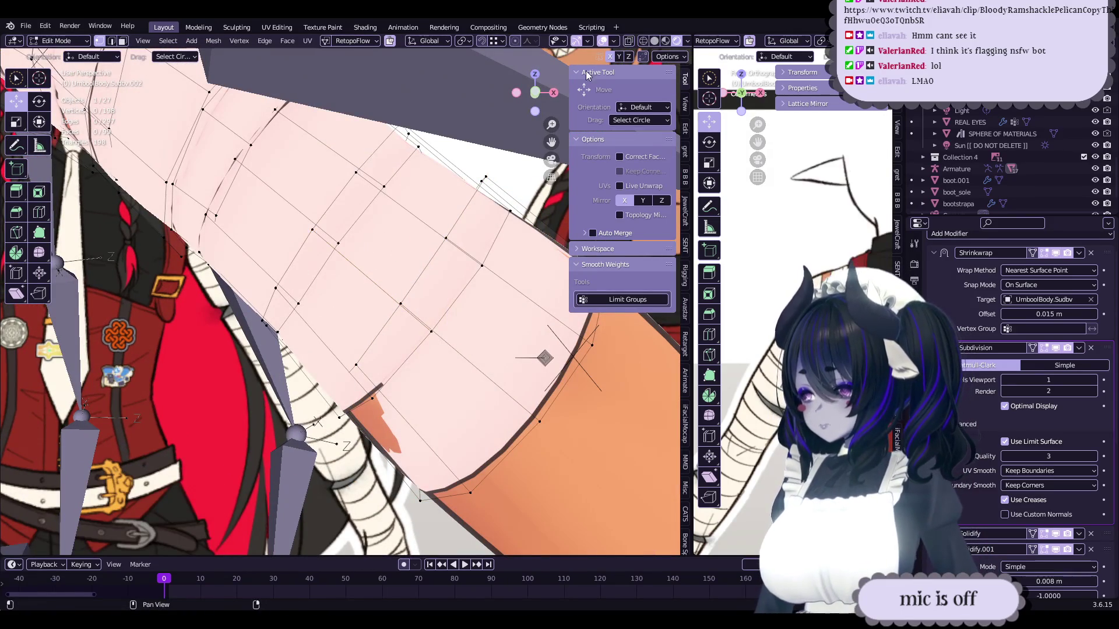
pyautogui.click(629, 41)
pyautogui.moveTo(408, 291)
pyautogui.mouseDown(button='middle')
pyautogui.moveTo(443, 256)
pyautogui.moveTo(524, 222)
pyautogui.mouseUp(button='middle')
pyautogui.click(535, 216)
pyautogui.click(628, 41)
pyautogui.press('s')
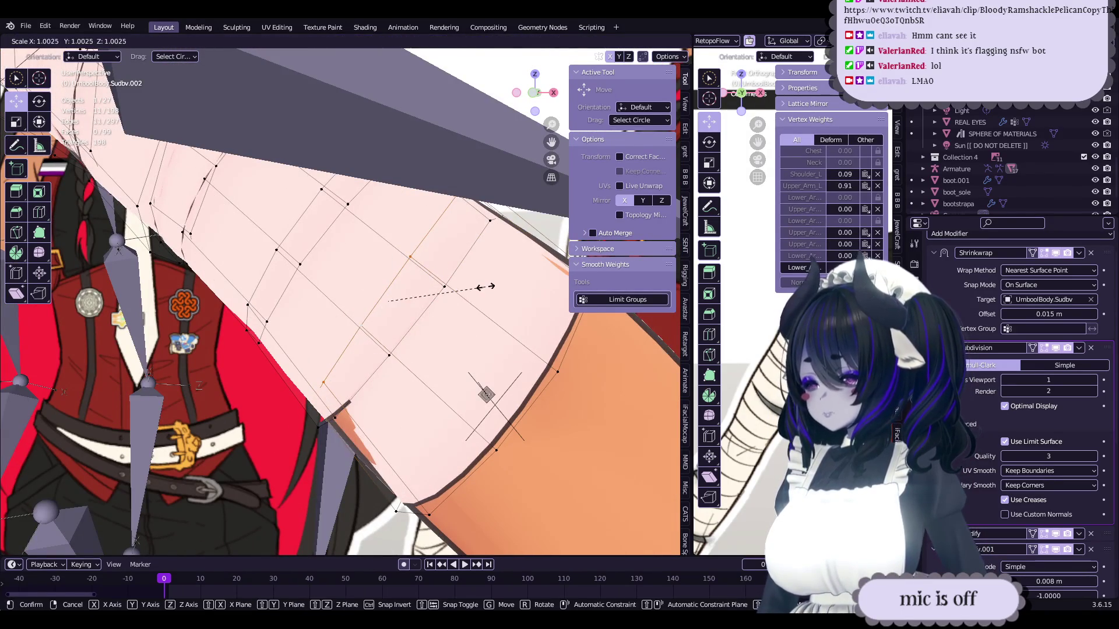
pyautogui.click(486, 395)
pyautogui.moveTo(487, 395)
pyautogui.mouseDown(button='middle')
pyautogui.moveTo(437, 348)
pyautogui.moveTo(427, 371)
pyautogui.mouseUp(button='middle')
# - Move individual edge vertices with sharp proportional editing at size 0.043
pyautogui.click(427, 371)
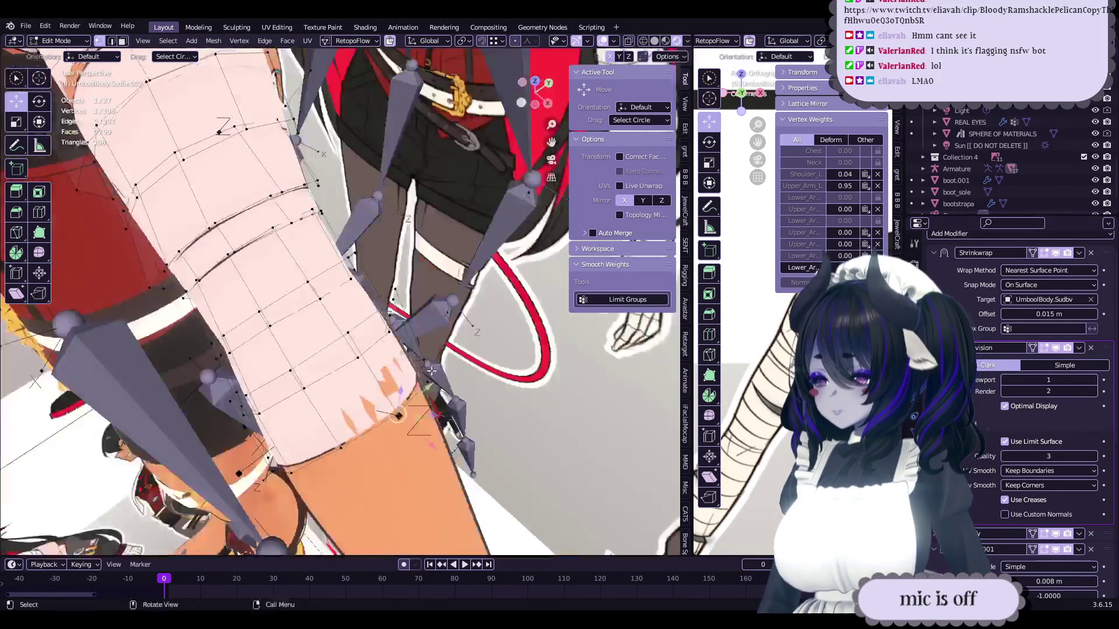
pyautogui.moveTo(517, 45); pyautogui.dragTo(480, 359, button='middle')
pyautogui.press('g')
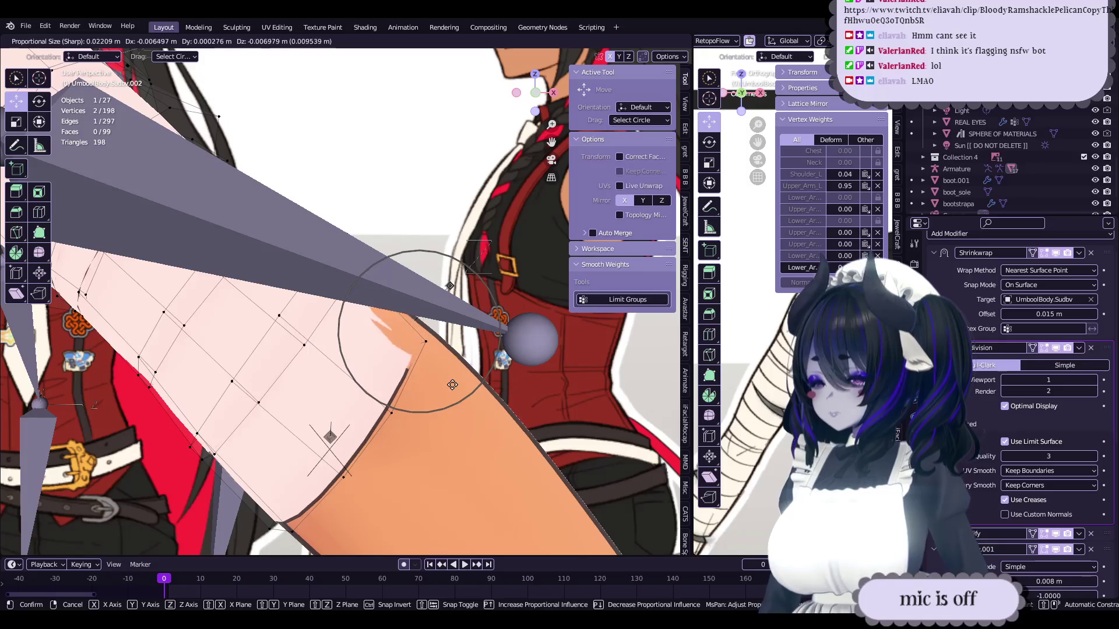
pyautogui.click(445, 324)
pyautogui.moveTo(445, 324)
pyautogui.mouseDown(button='middle')
pyautogui.moveTo(443, 343)
pyautogui.moveTo(311, 328)
pyautogui.moveTo(473, 312)
pyautogui.moveTo(372, 339)
pyautogui.moveTo(455, 339)
pyautogui.moveTo(413, 346)
pyautogui.moveTo(407, 310)
pyautogui.moveTo(372, 333)
pyautogui.moveTo(429, 366)
pyautogui.moveTo(387, 346)
pyautogui.moveTo(459, 286)
pyautogui.moveTo(411, 326)
pyautogui.mouseUp(button='middle')
pyautogui.press('g')
pyautogui.click(444, 340)
pyautogui.press('g')
pyautogui.click(443, 345)
# - Make further sub-millimetre vertex adjustments to smooth the strip's edge
pyautogui.press('g')
pyautogui.click(326, 326)
pyautogui.press('g')
pyautogui.click(373, 338)
pyautogui.click(455, 338)
pyautogui.click(406, 321)
pyautogui.click(387, 345)
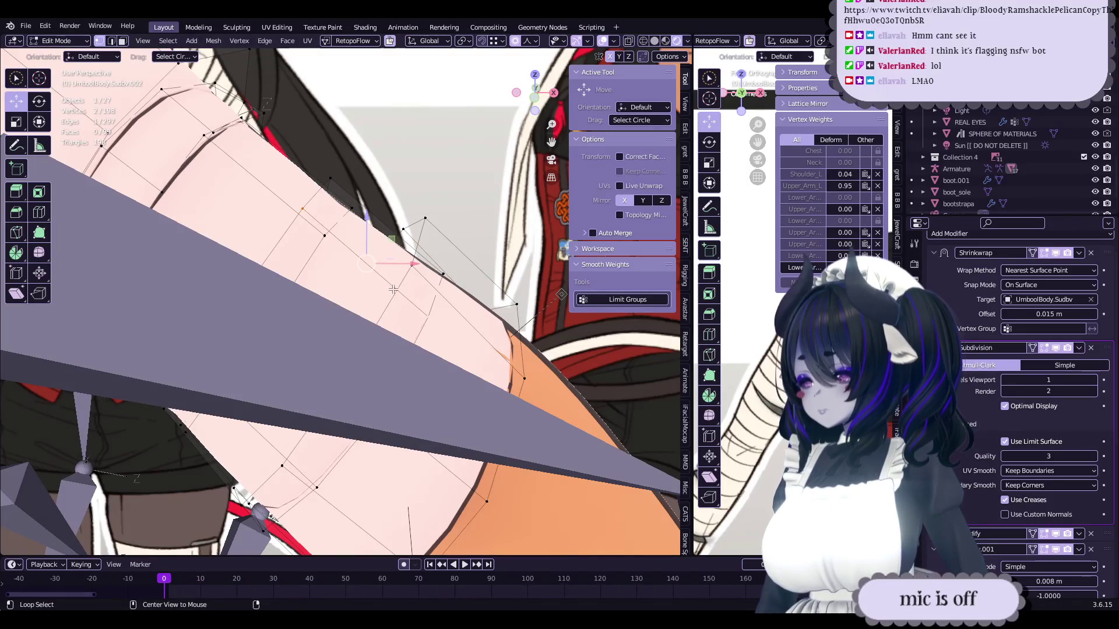
pyautogui.moveTo(399, 289); pyautogui.dragTo(317, 320, button='middle')
# - Scale the selected elbow strip vertices down slightly with proportional editing
pyautogui.press('s')
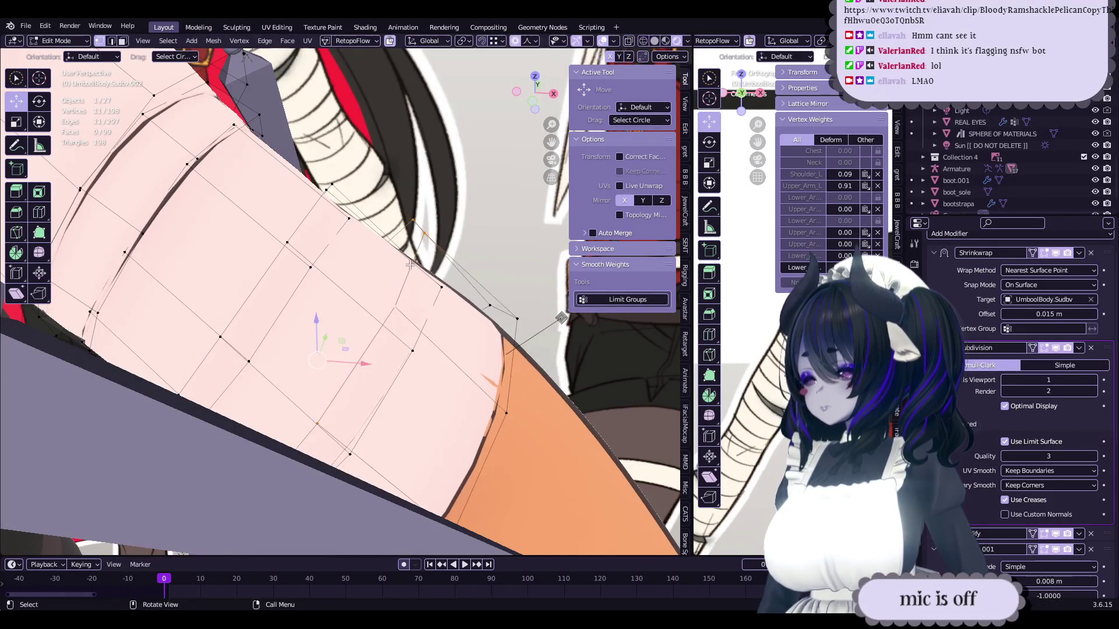
pyautogui.click(350, 327)
pyautogui.moveTo(349, 326)
pyautogui.mouseDown(button='middle')
pyautogui.moveTo(466, 255)
pyautogui.moveTo(468, 223)
pyautogui.mouseUp(button='middle')
pyautogui.press('s')
pyautogui.click(459, 237)
pyautogui.moveTo(318, 303)
pyautogui.mouseDown(button='middle')
pyautogui.moveTo(386, 294)
pyautogui.moveTo(415, 315)
pyautogui.moveTo(388, 303)
pyautogui.moveTo(368, 327)
pyautogui.moveTo(413, 312)
pyautogui.moveTo(373, 349)
pyautogui.moveTo(407, 345)
pyautogui.mouseUp(button='middle')
# - Check the result, push the vertices along their normals, and save wipnewfacebody-21-JOINEDMESHES.blend
pyautogui.press('Tab')
pyautogui.press('Tab')
pyautogui.hotkey('ctrl', 's')
pyautogui.click(407, 342)
pyautogui.moveTo(407, 341)
pyautogui.mouseDown(button='middle')
pyautogui.moveTo(383, 301)
pyautogui.moveTo(449, 391)
pyautogui.moveTo(435, 307)
pyautogui.moveTo(413, 368)
pyautogui.moveTo(419, 332)
pyautogui.mouseUp(button='middle')
pyautogui.click(473, 353)
pyautogui.press('Tab')
pyautogui.press('Tab')
pyautogui.hotkey('ctrl', 's')
# - Rotate the elbow vertices −9.06° at proportional size 0.03 and nudge them along one axis
pyautogui.moveTo(379, 300); pyautogui.dragTo(326, 280, button='middle')
pyautogui.press('r')
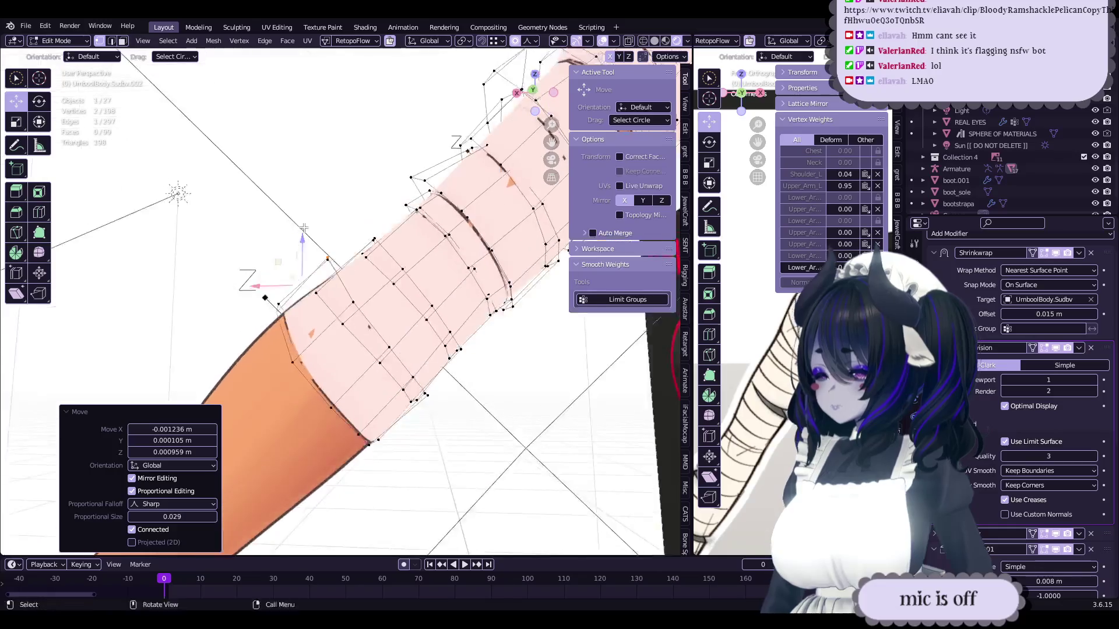
pyautogui.moveTo(262, 300); pyautogui.dragTo(273, 303)
pyautogui.moveTo(269, 267)
pyautogui.mouseDown(button='middle')
pyautogui.moveTo(400, 304)
pyautogui.moveTo(405, 282)
pyautogui.moveTo(419, 282)
pyautogui.moveTo(455, 314)
pyautogui.mouseUp(button='middle')
pyautogui.moveTo(455, 313); pyautogui.dragTo(456, 315)
pyautogui.moveTo(456, 315)
pyautogui.mouseDown(button='middle')
pyautogui.moveTo(457, 266)
pyautogui.moveTo(461, 301)
pyautogui.moveTo(408, 329)
pyautogui.moveTo(331, 290)
pyautogui.moveTo(342, 288)
pyautogui.mouseUp(button='middle')
# - Save the file again and select the whole linked bandage strip
pyautogui.press('Tab')
pyautogui.press('Tab')
pyautogui.hotkey('ctrl', 's')
pyautogui.press('l')
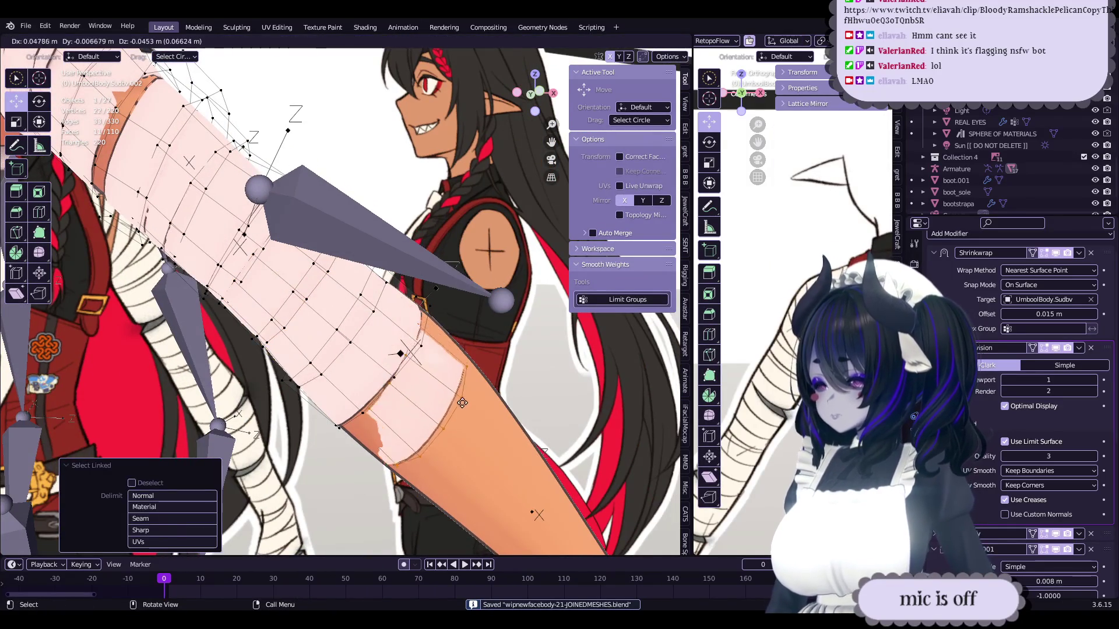
# - Enlarge the elbow bandage strip to 1.254 with proportional editing and move it into place
pyautogui.press('s')
pyautogui.click(443, 396)
pyautogui.moveTo(443, 396)
pyautogui.mouseDown(button='middle')
pyautogui.moveTo(392, 371)
pyautogui.moveTo(405, 360)
pyautogui.moveTo(457, 491)
pyautogui.mouseUp(button='middle')
pyautogui.press('g')
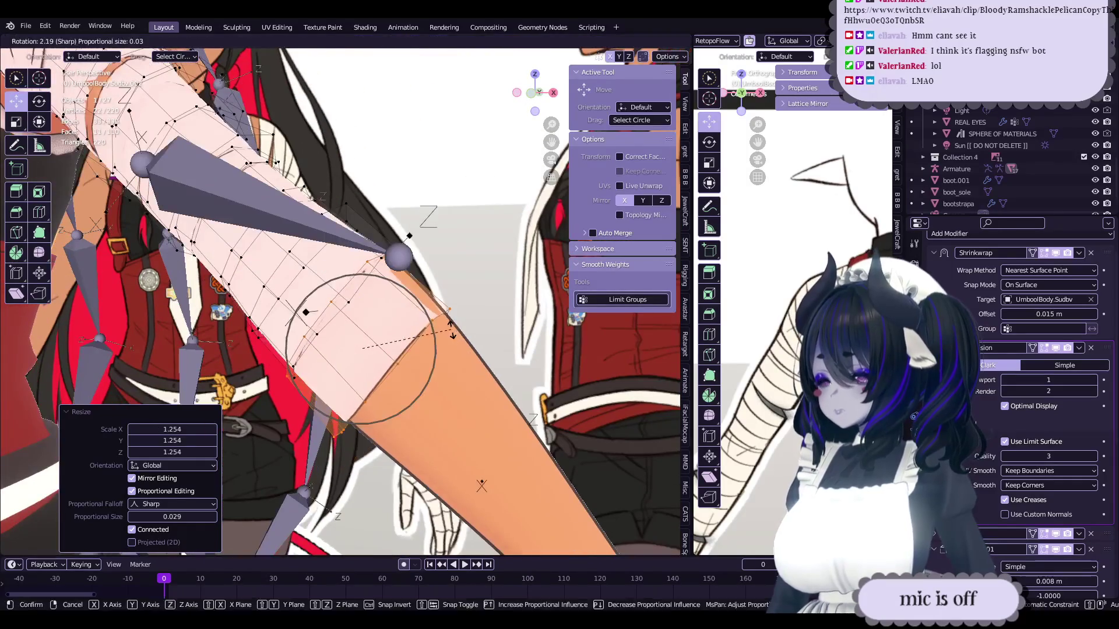
pyautogui.click(450, 449)
pyautogui.moveTo(450, 449)
pyautogui.mouseDown(button='middle')
pyautogui.moveTo(509, 467)
pyautogui.moveTo(455, 510)
pyautogui.mouseUp(button='middle')
pyautogui.moveTo(441, 379)
pyautogui.mouseDown(button='middle')
pyautogui.moveTo(411, 370)
pyautogui.moveTo(391, 326)
pyautogui.moveTo(369, 319)
pyautogui.moveTo(443, 309)
pyautogui.moveTo(394, 324)
pyautogui.moveTo(488, 374)
pyautogui.mouseUp(button='middle')
pyautogui.press('g')
pyautogui.click(408, 369)
# - Trackball-rotate the strip −4.58° at proportional size 0.029 and make small follow-up moves
pyautogui.press('r')
pyautogui.press('r')
pyautogui.click(419, 307)
pyautogui.press('g')
pyautogui.click(478, 311)
pyautogui.press('g')
pyautogui.click(408, 320)
pyautogui.press('g')
pyautogui.click(431, 349)
pyautogui.click(489, 374)
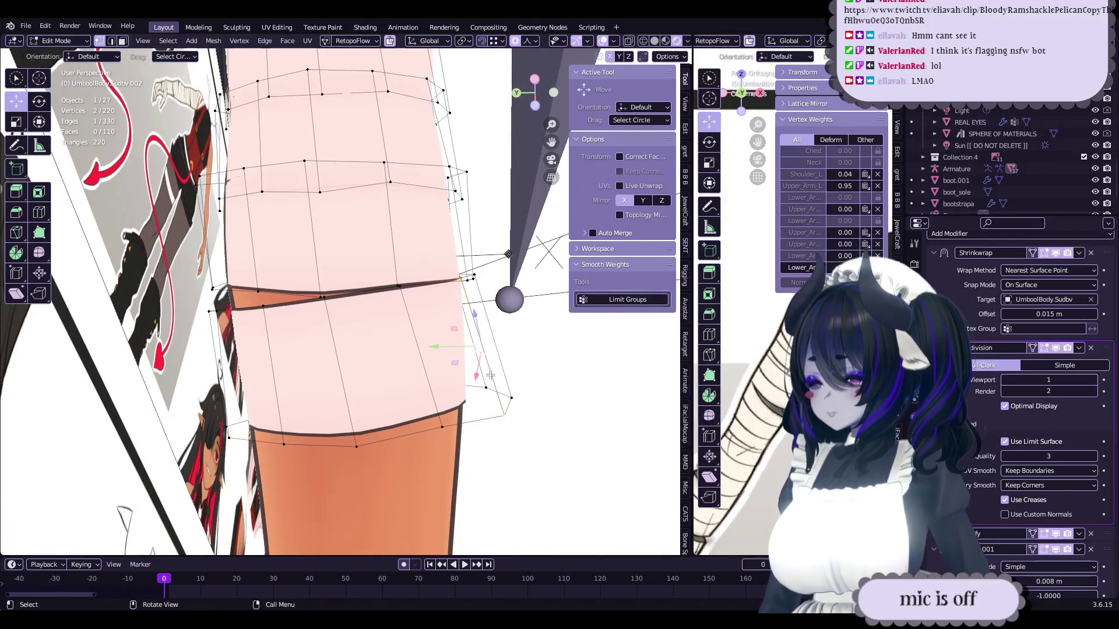
# - Select the whole bandage strip, even out its edge flow, and rotate it with smooth falloff
pyautogui.hotkey('ctrl', 'l')
pyautogui.rightClick(512, 364)
pyautogui.click(449, 344)
pyautogui.moveTo(466, 350)
pyautogui.mouseDown(button='middle')
pyautogui.moveTo(535, 365)
pyautogui.moveTo(408, 407)
pyautogui.moveTo(460, 301)
pyautogui.moveTo(489, 306)
pyautogui.moveTo(357, 341)
pyautogui.moveTo(327, 326)
pyautogui.moveTo(454, 303)
pyautogui.moveTo(422, 340)
pyautogui.mouseUp(button='middle')
pyautogui.press('r')
pyautogui.click(535, 392)
pyautogui.rightClick(408, 408)
pyautogui.click(409, 409)
pyautogui.rightClick(410, 409)
pyautogui.click(409, 409)
# - Push the strip vertices outward along their normals, then move and rotate them slightly
pyautogui.hotkey('alt', 's')
pyautogui.click(513, 285)
pyautogui.press('g')
pyautogui.click(482, 292)
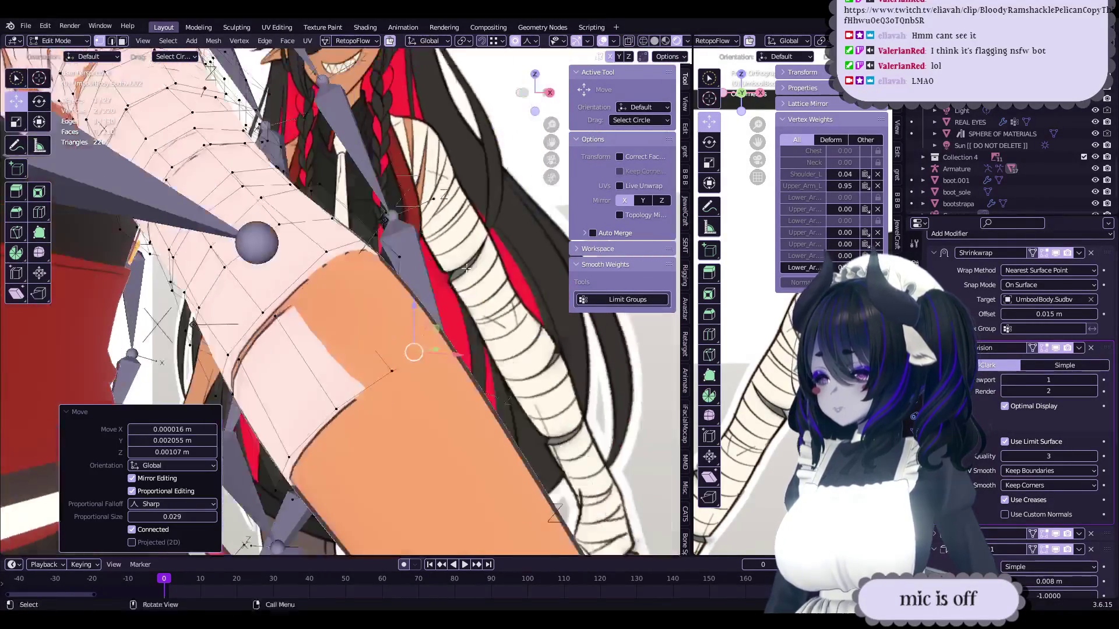
pyautogui.moveTo(466, 279)
pyautogui.mouseDown(button='middle')
pyautogui.moveTo(407, 303)
pyautogui.moveTo(459, 303)
pyautogui.mouseUp(button='middle')
pyautogui.press('g')
pyautogui.press('r')
pyautogui.click(517, 319)
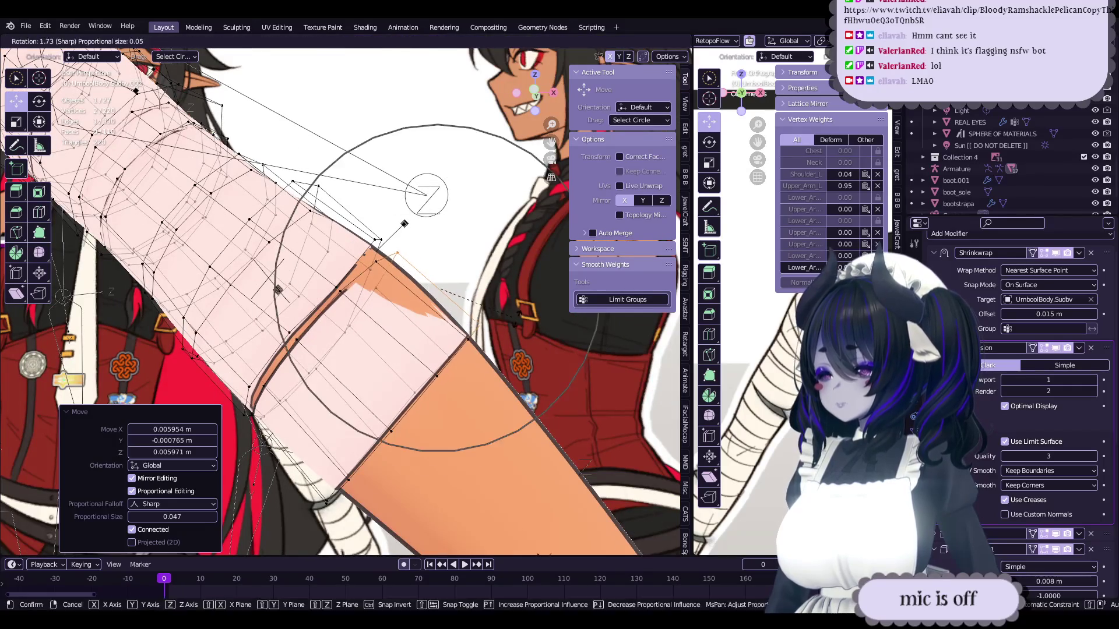
pyautogui.moveTo(449, 303); pyautogui.dragTo(462, 315, button='middle')
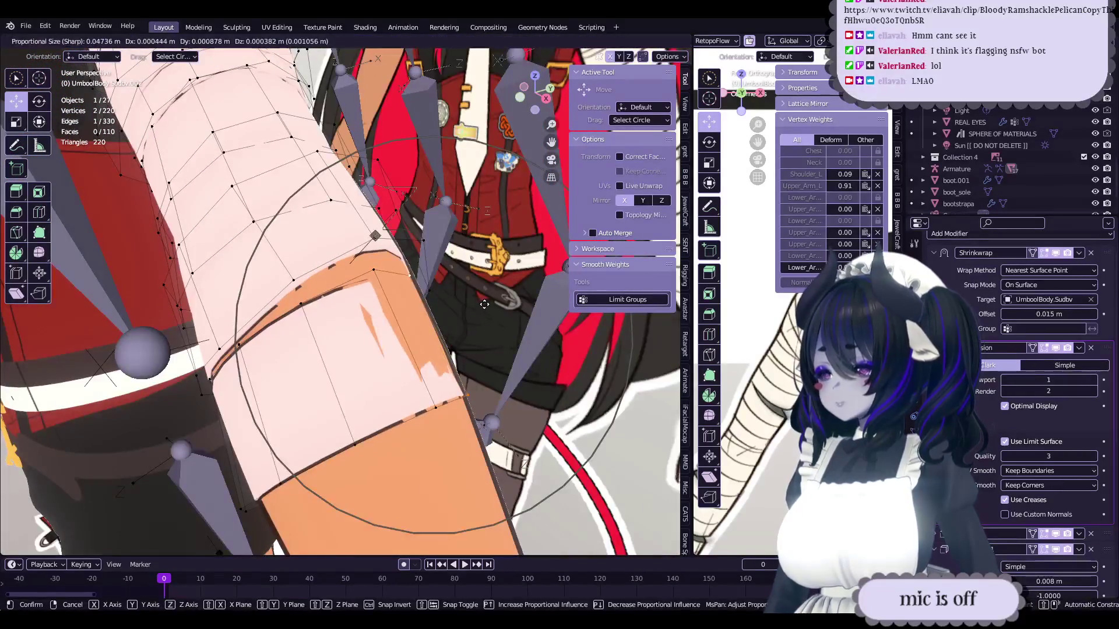
pyautogui.moveTo(462, 317); pyautogui.dragTo(464, 319)
# - Inspect the elbow bandage and edge-slide one of its loops at factor 0.143
pyautogui.moveTo(442, 303); pyautogui.dragTo(320, 267, button='middle')
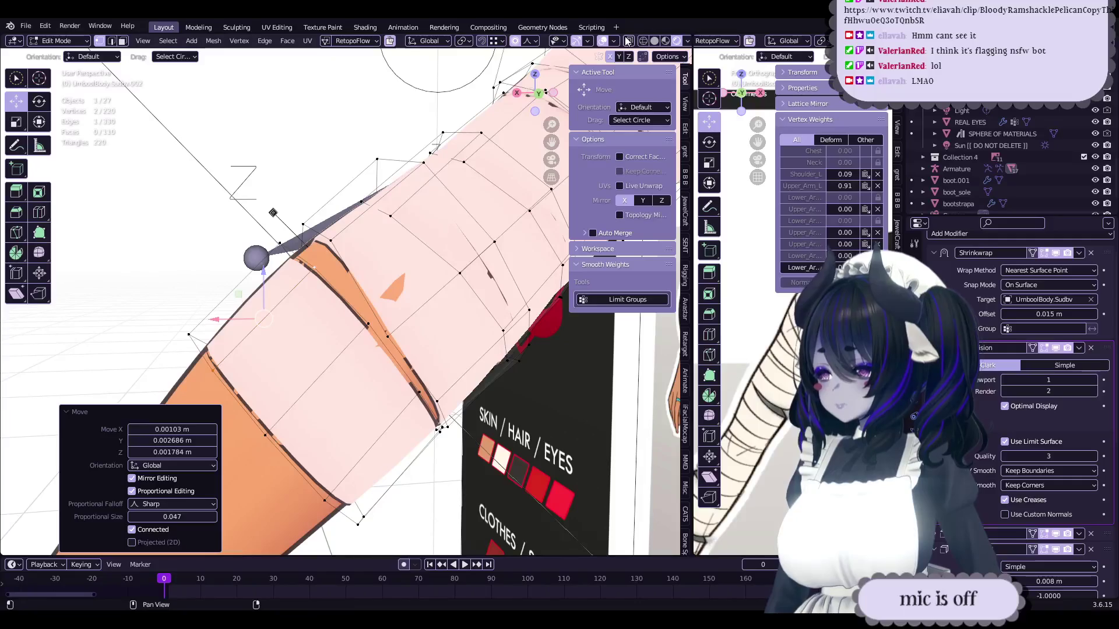
pyautogui.moveTo(478, 153)
pyautogui.mouseDown(button='middle')
pyautogui.moveTo(452, 290)
pyautogui.moveTo(379, 305)
pyautogui.moveTo(335, 331)
pyautogui.mouseUp(button='middle')
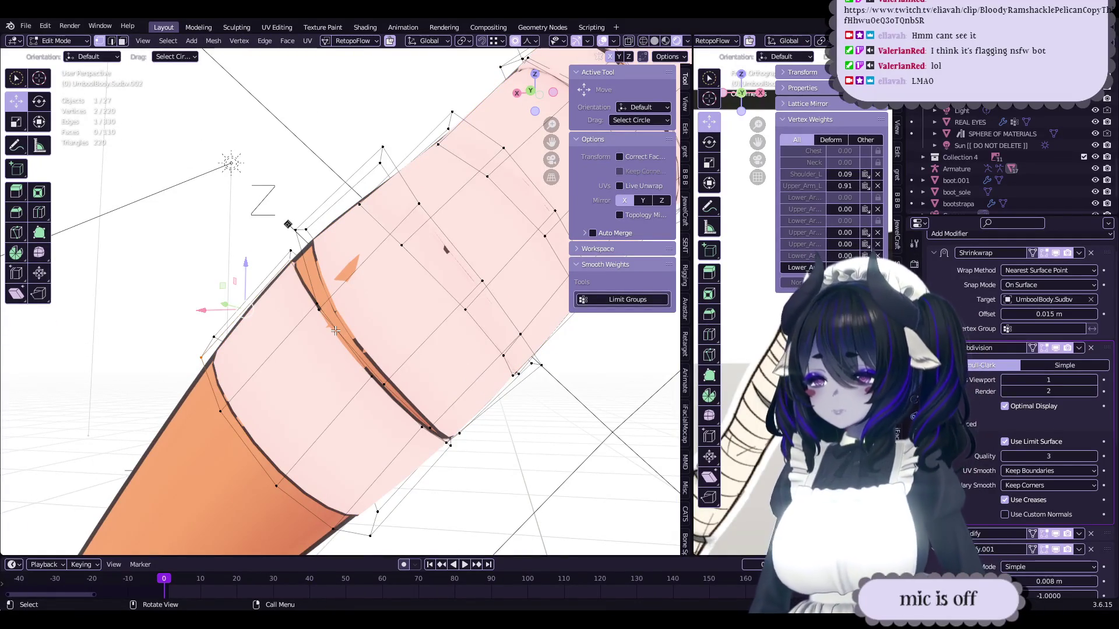
pyautogui.moveTo(336, 329); pyautogui.dragTo(442, 319, button='middle')
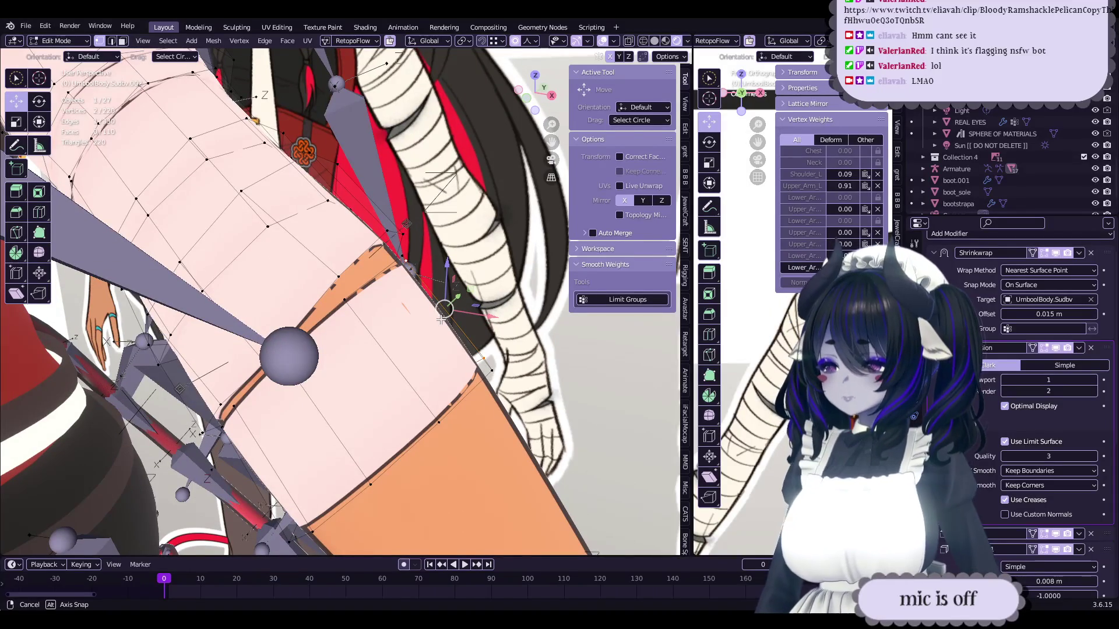
pyautogui.moveTo(441, 314)
pyautogui.mouseDown(button='middle')
pyautogui.moveTo(472, 301)
pyautogui.moveTo(424, 322)
pyautogui.mouseUp(button='middle')
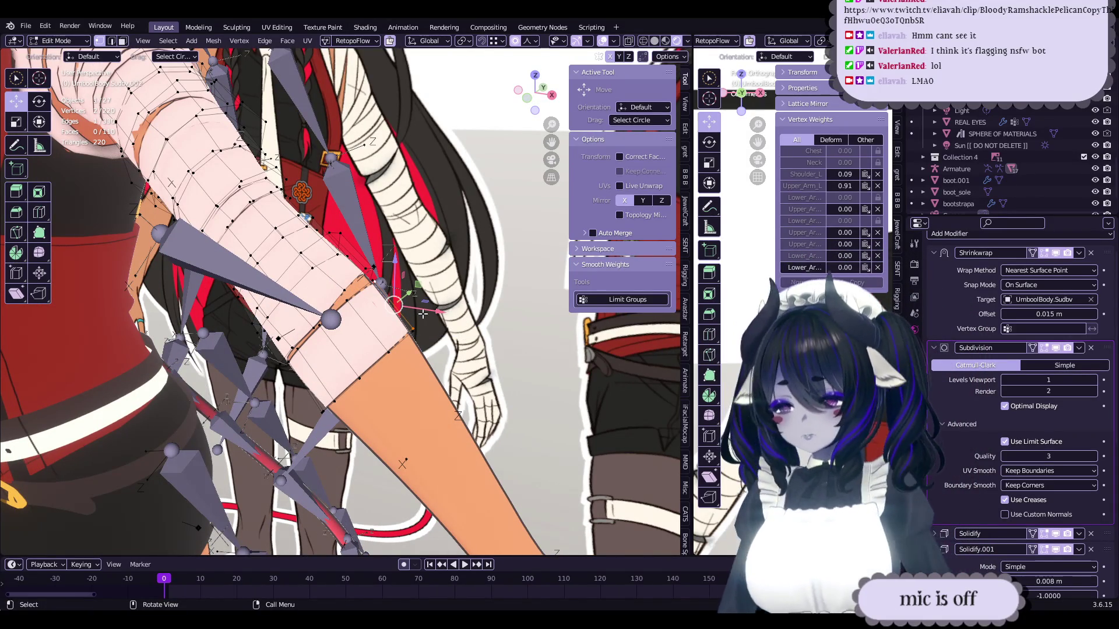
pyautogui.moveTo(423, 310); pyautogui.dragTo(410, 294, button='middle')
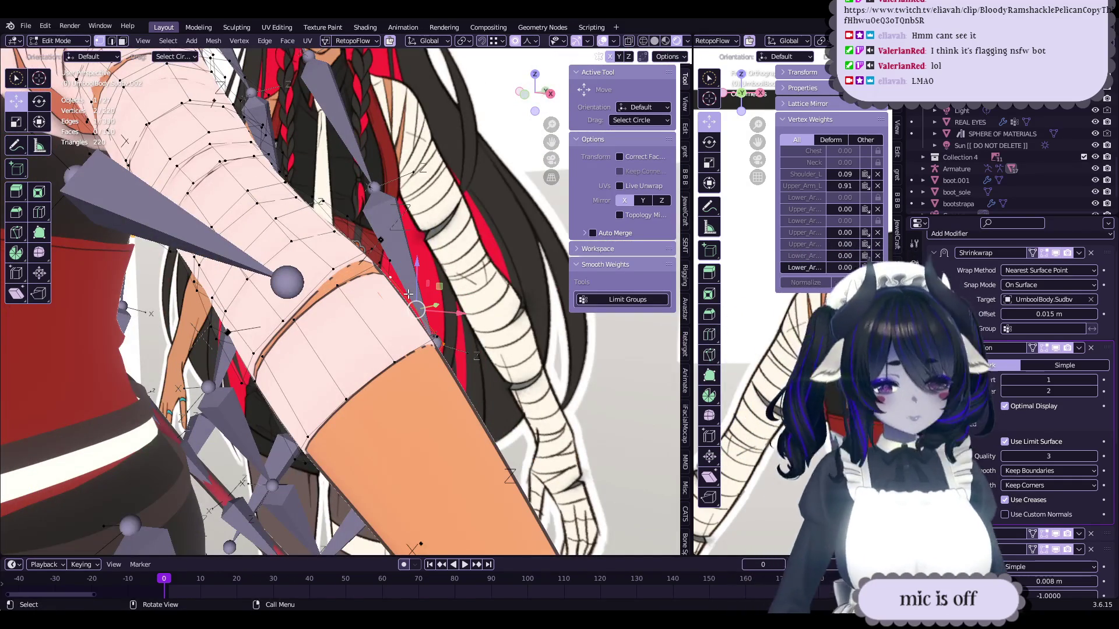
pyautogui.moveTo(406, 297)
pyautogui.mouseDown(button='middle')
pyautogui.moveTo(341, 314)
pyautogui.moveTo(368, 303)
pyautogui.mouseUp(button='middle')
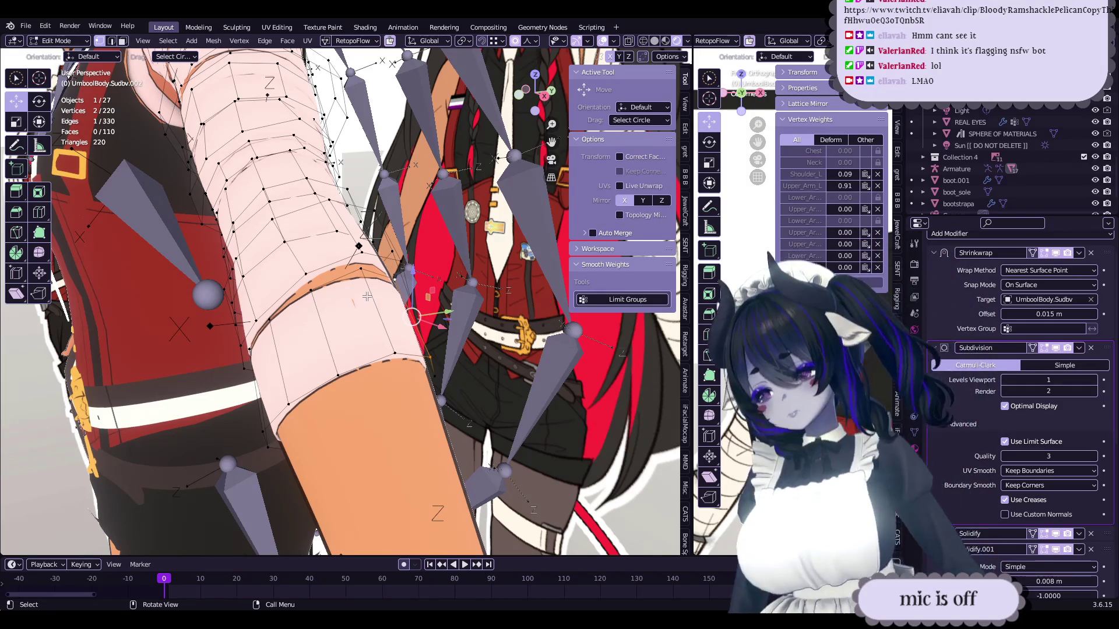
pyautogui.moveTo(367, 295); pyautogui.dragTo(388, 308, button='middle')
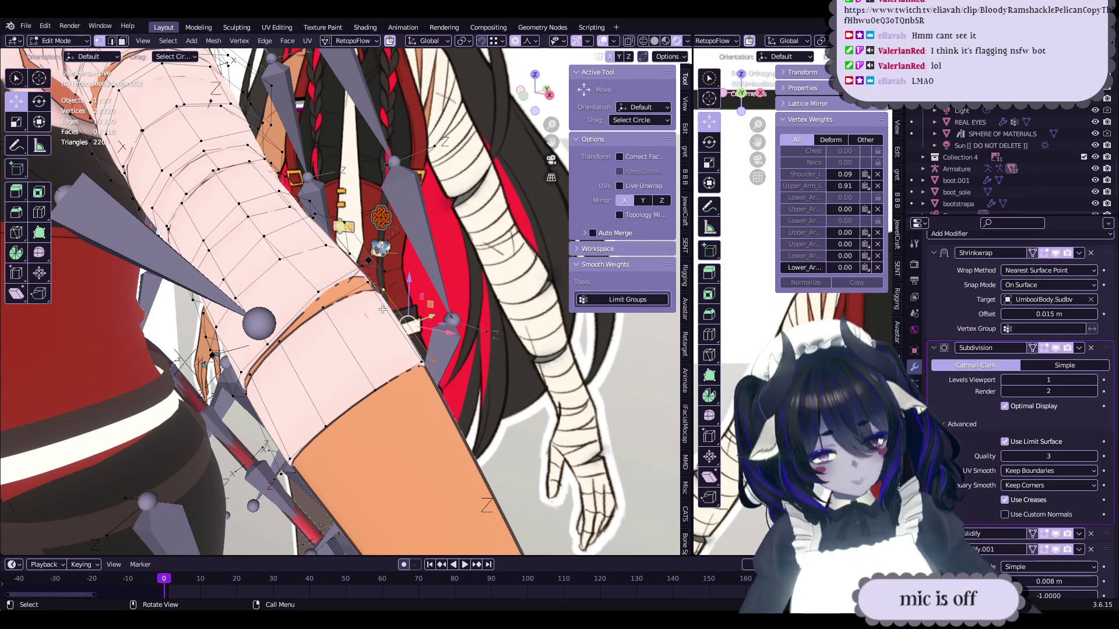
pyautogui.moveTo(373, 303)
pyautogui.mouseDown(button='middle')
pyautogui.moveTo(340, 305)
pyautogui.moveTo(350, 320)
pyautogui.moveTo(367, 318)
pyautogui.moveTo(343, 332)
pyautogui.moveTo(367, 327)
pyautogui.moveTo(422, 362)
pyautogui.mouseUp(button='middle')
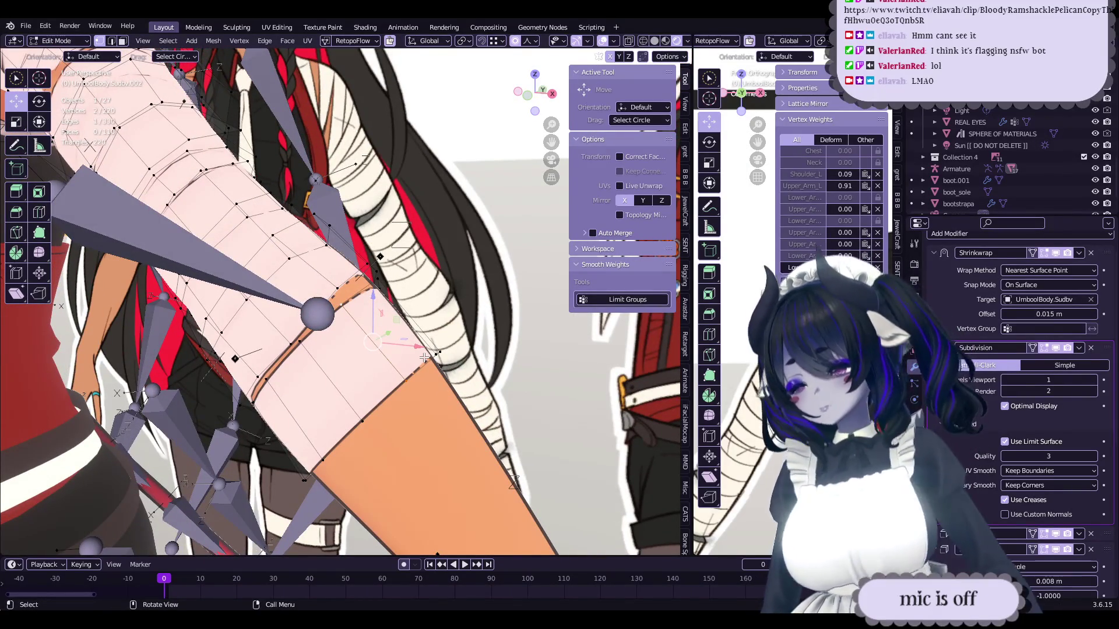
pyautogui.moveTo(399, 353)
pyautogui.mouseDown(button='middle')
pyautogui.moveTo(444, 383)
pyautogui.moveTo(426, 353)
pyautogui.moveTo(405, 348)
pyautogui.moveTo(328, 347)
pyautogui.moveTo(344, 355)
pyautogui.mouseUp(button='middle')
pyautogui.press('g')
pyautogui.press('g')
pyautogui.click(422, 347)
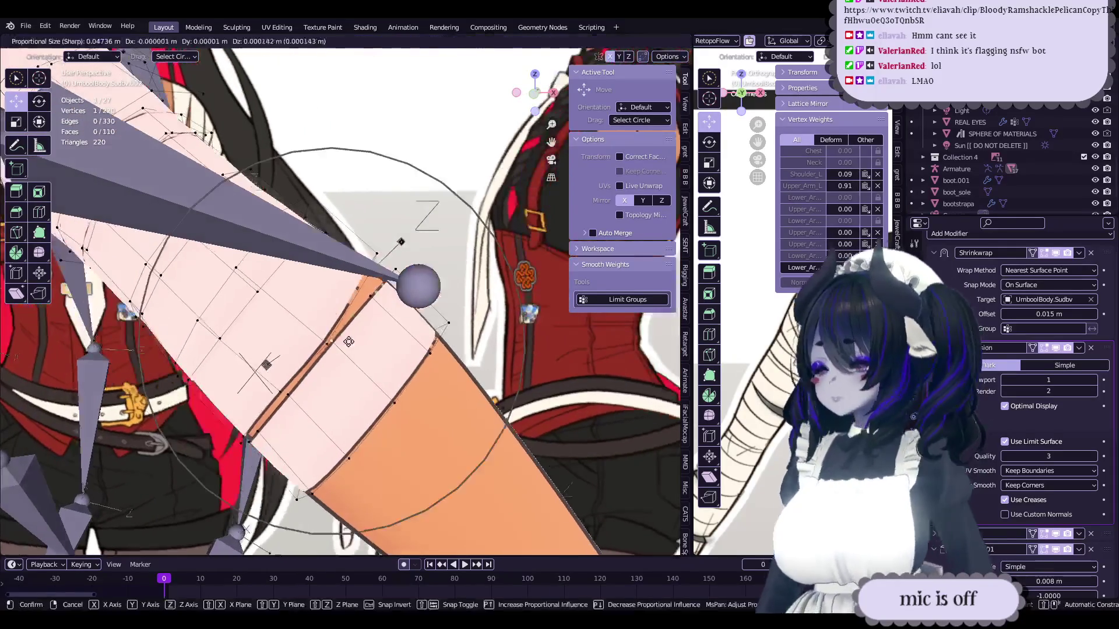
# - Nudge several elbow bandage vertices slightly with proportional falloff, adjusting the falloff size
pyautogui.moveTo(343, 355); pyautogui.dragTo(344, 356)
pyautogui.moveTo(345, 356)
pyautogui.mouseDown(button='middle')
pyautogui.moveTo(372, 367)
pyautogui.moveTo(367, 384)
pyautogui.mouseUp(button='middle')
pyautogui.moveTo(367, 384); pyautogui.dragTo(376, 397)
pyautogui.moveTo(377, 397); pyautogui.dragTo(373, 379, button='middle')
pyautogui.scroll(3, 373, 379)
pyautogui.moveTo(385, 367); pyautogui.dragTo(388, 370)
pyautogui.moveTo(388, 371)
pyautogui.mouseDown(button='middle')
pyautogui.moveTo(357, 383)
pyautogui.moveTo(539, 374)
pyautogui.moveTo(570, 363)
pyautogui.moveTo(521, 376)
pyautogui.moveTo(575, 353)
pyautogui.moveTo(543, 344)
pyautogui.moveTo(556, 339)
pyautogui.mouseUp(button='middle')
pyautogui.click(364, 373)
pyautogui.press('g')
pyautogui.click(375, 378)
pyautogui.scroll(-2, 358, 382)
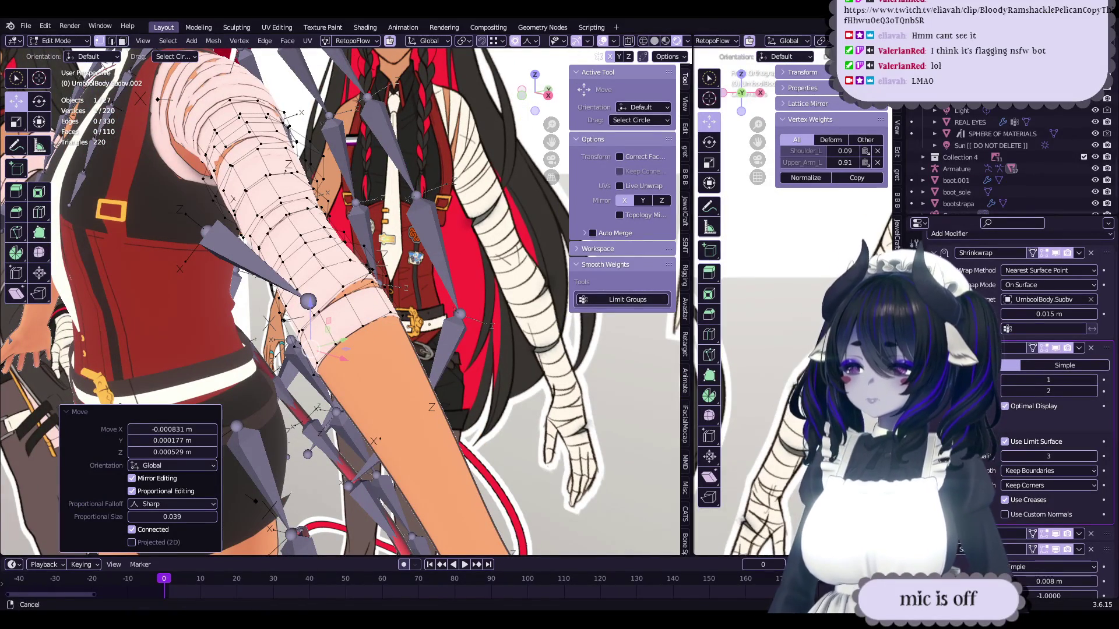
# - Shift another bandage vertex up and right with a few further proportional moves
pyautogui.moveTo(303, 327); pyautogui.dragTo(352, 331, button='middle')
pyautogui.click(366, 374)
pyautogui.moveTo(369, 378); pyautogui.dragTo(371, 382)
pyautogui.moveTo(370, 381); pyautogui.dragTo(373, 365, button='middle')
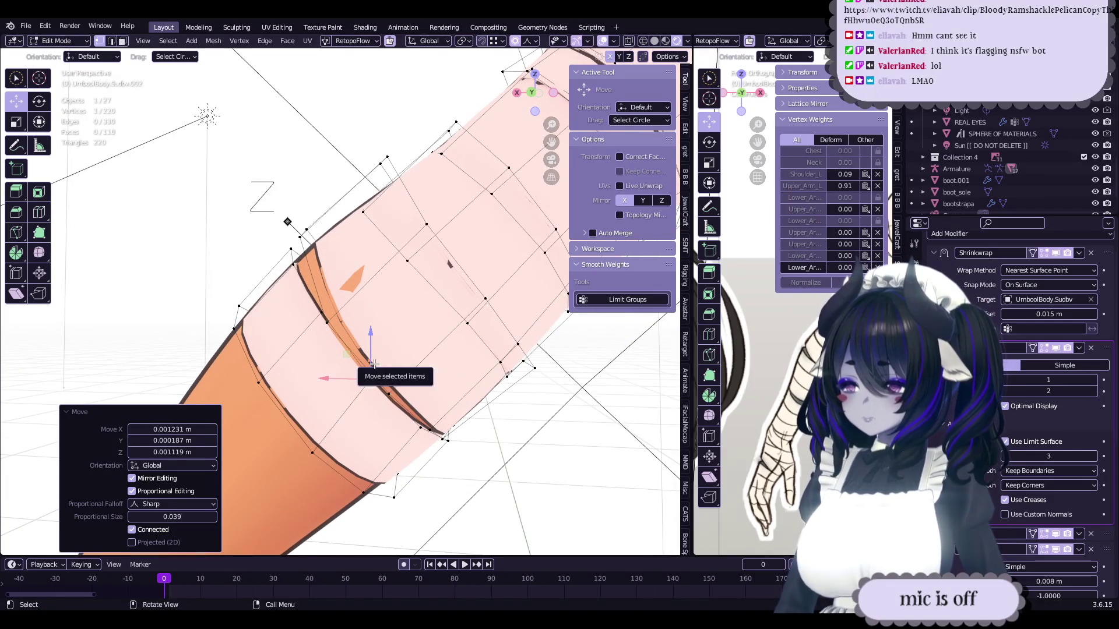
pyautogui.moveTo(373, 365); pyautogui.dragTo(378, 360)
pyautogui.press('g')
pyautogui.click(315, 353)
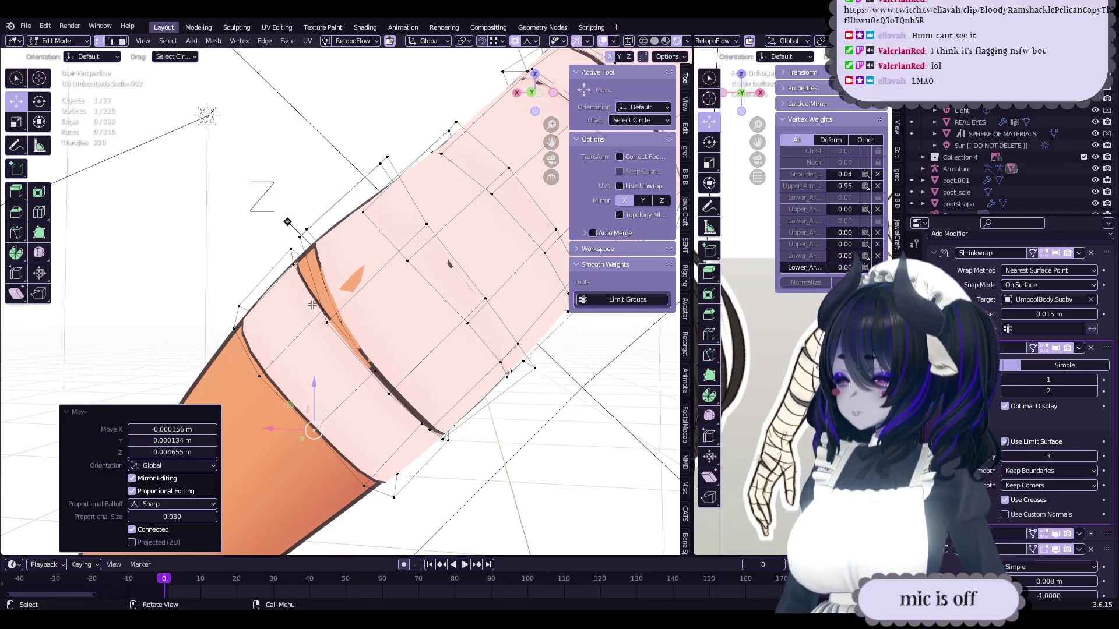
pyautogui.press('g')
pyautogui.click(376, 326)
pyautogui.moveTo(378, 326)
pyautogui.mouseDown(button='middle')
pyautogui.moveTo(419, 340)
pyautogui.moveTo(421, 329)
pyautogui.moveTo(410, 343)
pyautogui.moveTo(356, 287)
pyautogui.moveTo(332, 285)
pyautogui.moveTo(346, 251)
pyautogui.moveTo(388, 346)
pyautogui.moveTo(343, 289)
pyautogui.moveTo(284, 324)
pyautogui.moveTo(284, 340)
pyautogui.moveTo(337, 330)
pyautogui.moveTo(346, 374)
pyautogui.mouseUp(button='middle')
# - Move three more strip vertices, including one at the elbow edge, by about 1–2 mm
pyautogui.click(337, 274)
pyautogui.press('g')
pyautogui.click(347, 256)
pyautogui.click(344, 289)
pyautogui.press('g')
pyautogui.click(344, 289)
pyautogui.click(284, 339)
pyautogui.press('g')
pyautogui.click(277, 340)
pyautogui.moveTo(354, 363)
pyautogui.mouseDown(button='middle')
pyautogui.moveTo(431, 344)
pyautogui.moveTo(384, 339)
pyautogui.moveTo(431, 339)
pyautogui.moveTo(375, 390)
pyautogui.moveTo(382, 360)
pyautogui.moveTo(320, 325)
pyautogui.moveTo(370, 318)
pyautogui.moveTo(351, 363)
pyautogui.mouseUp(button='middle')
# - Rotate the selected strip vertices slightly, then nudge them with a smaller proportional falloff
pyautogui.press('r')
pyautogui.click(432, 340)
pyautogui.press('g')
pyautogui.click(433, 340)
pyautogui.press('g')
pyautogui.click(443, 338)
pyautogui.press('g')
pyautogui.scroll(5, 381, 359)
pyautogui.click(383, 361)
# - Push the strip vertices further with several more proportional moves
pyautogui.press('g')
pyautogui.click(367, 327)
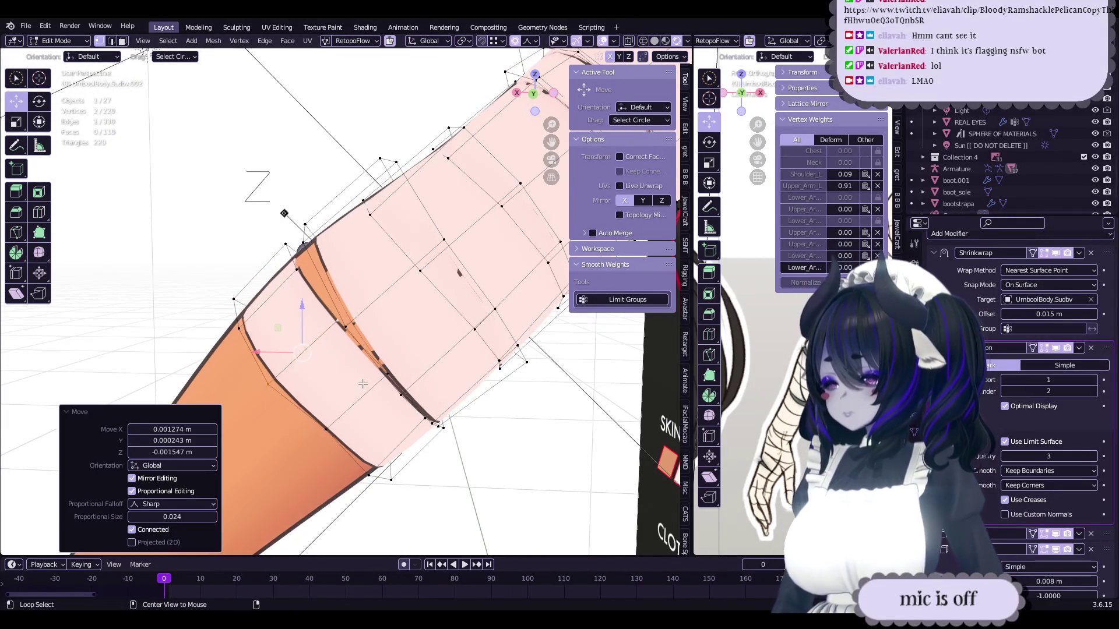
pyautogui.press('g')
pyautogui.click(375, 357)
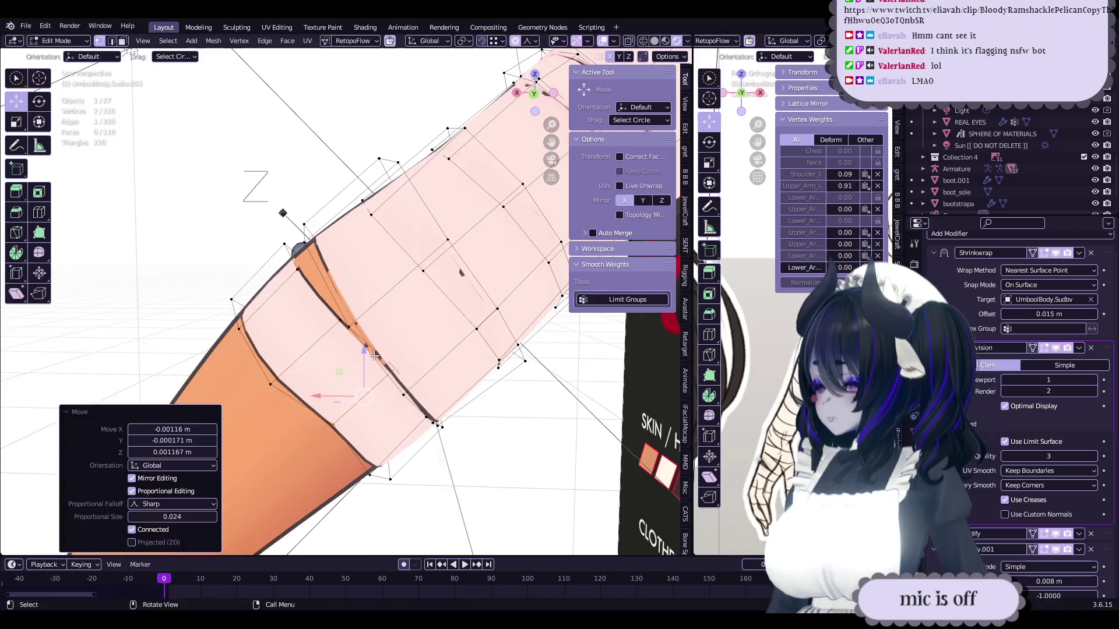
pyautogui.moveTo(374, 357); pyautogui.dragTo(321, 428, button='middle')
pyautogui.press('g')
pyautogui.click(341, 436)
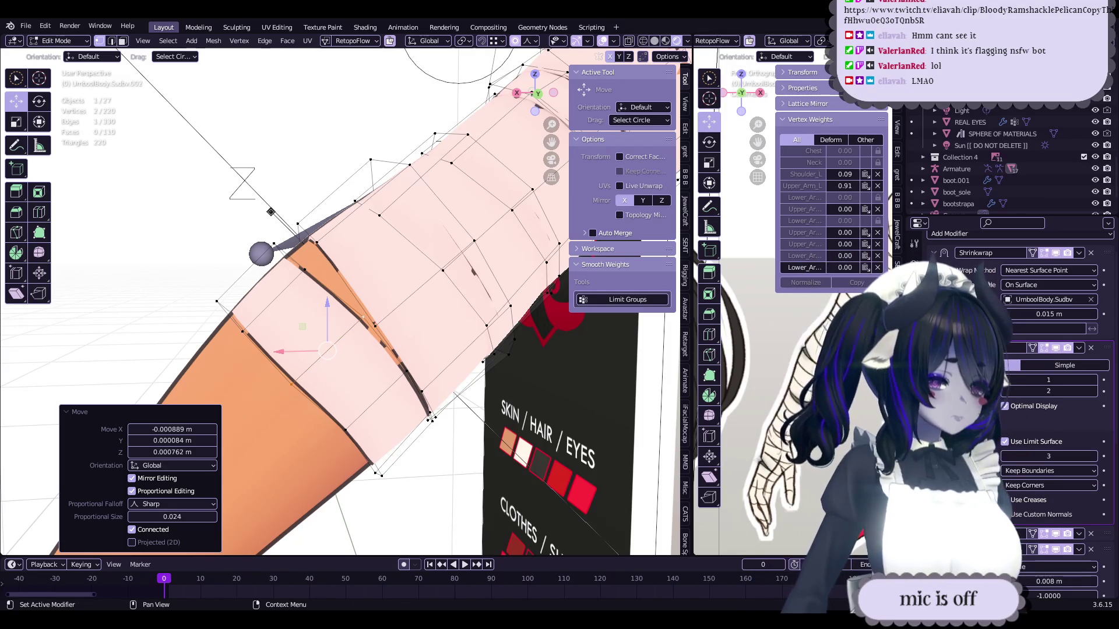
pyautogui.moveTo(349, 326); pyautogui.dragTo(335, 329, button='middle')
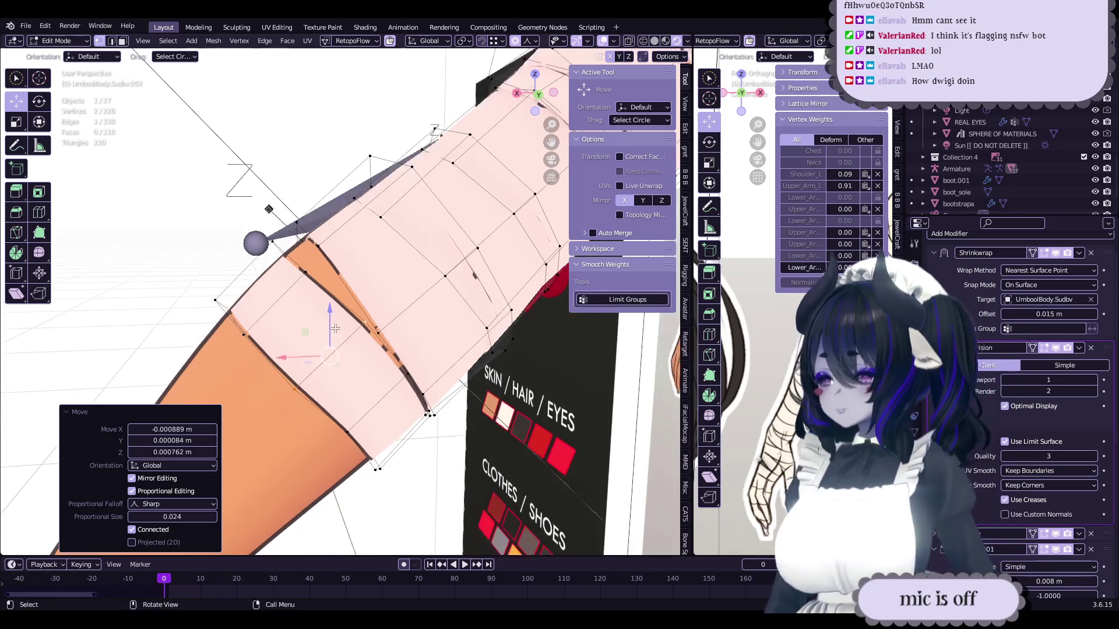
pyautogui.moveTo(391, 353)
pyautogui.mouseDown(button='middle')
pyautogui.moveTo(406, 364)
pyautogui.moveTo(396, 350)
pyautogui.mouseUp(button='middle')
pyautogui.moveTo(396, 350); pyautogui.dragTo(393, 343)
pyautogui.moveTo(393, 343)
pyautogui.mouseDown(button='middle')
pyautogui.moveTo(368, 373)
pyautogui.moveTo(373, 396)
pyautogui.mouseUp(button='middle')
# - Preview the arm, then stretch the strip vertices with additional proportional moves
pyautogui.press('Tab')
pyautogui.press('Tab')
pyautogui.press('g')
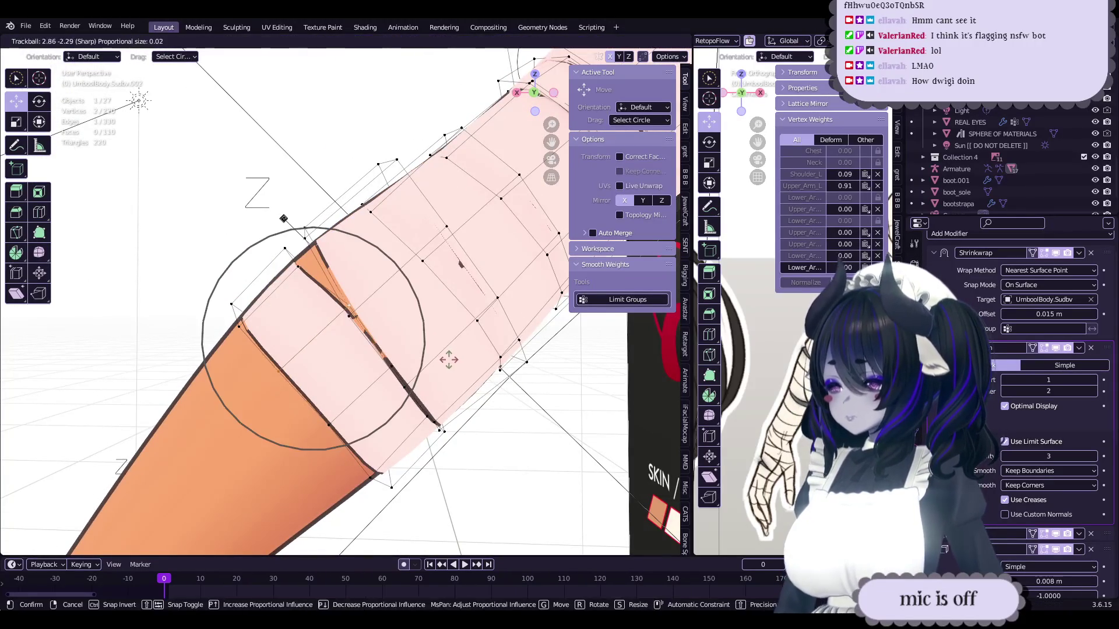
pyautogui.click(379, 373)
pyautogui.press('g')
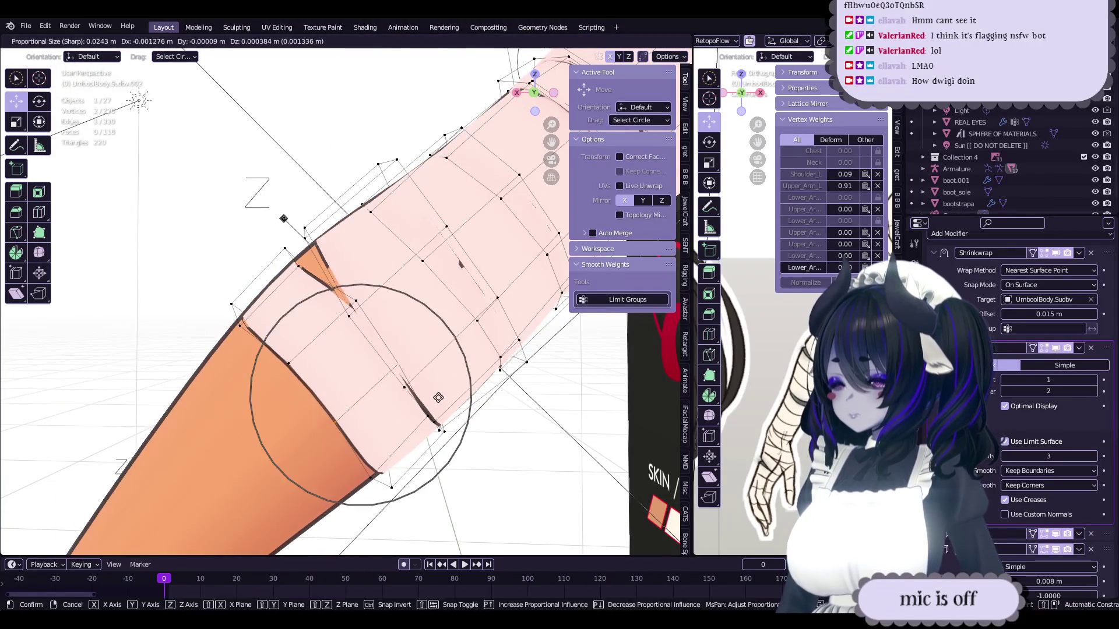
pyautogui.click(427, 395)
pyautogui.press('g')
pyautogui.click(464, 361)
pyautogui.press('g')
pyautogui.click(459, 369)
# - Move another strip vertex proportionally, then return to Object Mode to check the arm
pyautogui.moveTo(460, 369)
pyautogui.mouseDown(button='middle')
pyautogui.moveTo(432, 353)
pyautogui.moveTo(419, 419)
pyautogui.moveTo(402, 376)
pyautogui.moveTo(416, 349)
pyautogui.moveTo(397, 348)
pyautogui.moveTo(446, 319)
pyautogui.moveTo(401, 378)
pyautogui.mouseUp(button='middle')
pyautogui.click(419, 419)
pyautogui.press('g')
pyautogui.click(408, 396)
pyautogui.press('g')
pyautogui.click(404, 358)
pyautogui.press('g')
pyautogui.click(416, 349)
pyautogui.press('Tab')
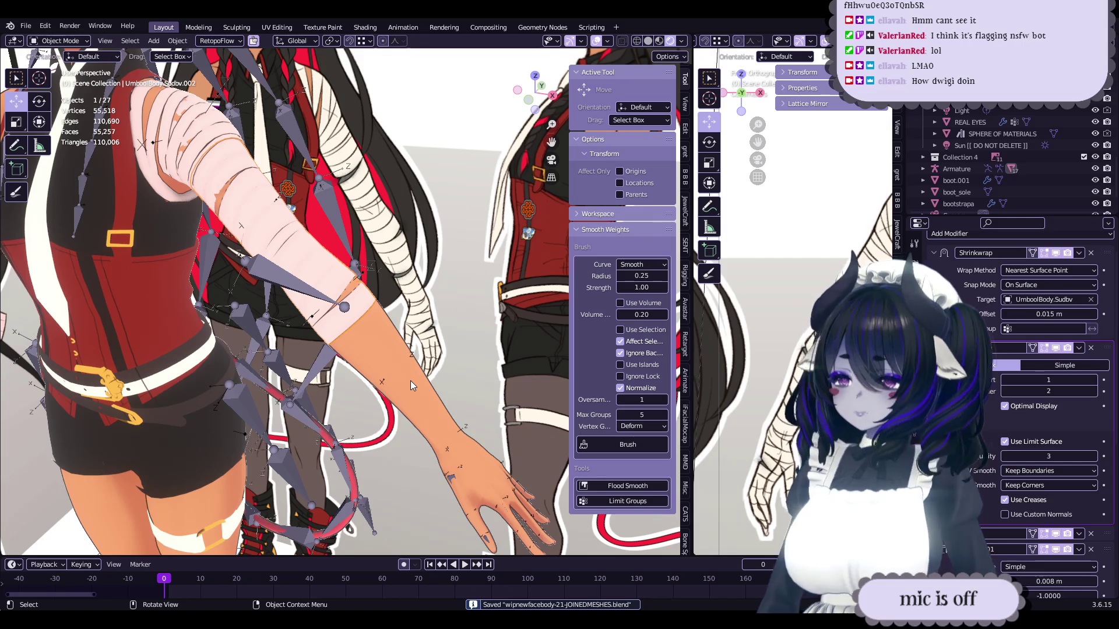
# - Make two small proportional grab moves on the elbow bandage strip, then inspect it in Object Mode
pyautogui.moveTo(410, 380)
pyautogui.mouseDown(button='middle')
pyautogui.moveTo(446, 367)
pyautogui.moveTo(441, 331)
pyautogui.moveTo(405, 362)
pyautogui.moveTo(409, 413)
pyautogui.moveTo(302, 383)
pyautogui.moveTo(369, 369)
pyautogui.mouseUp(button='middle')
pyautogui.press('Tab')
pyautogui.press('g')
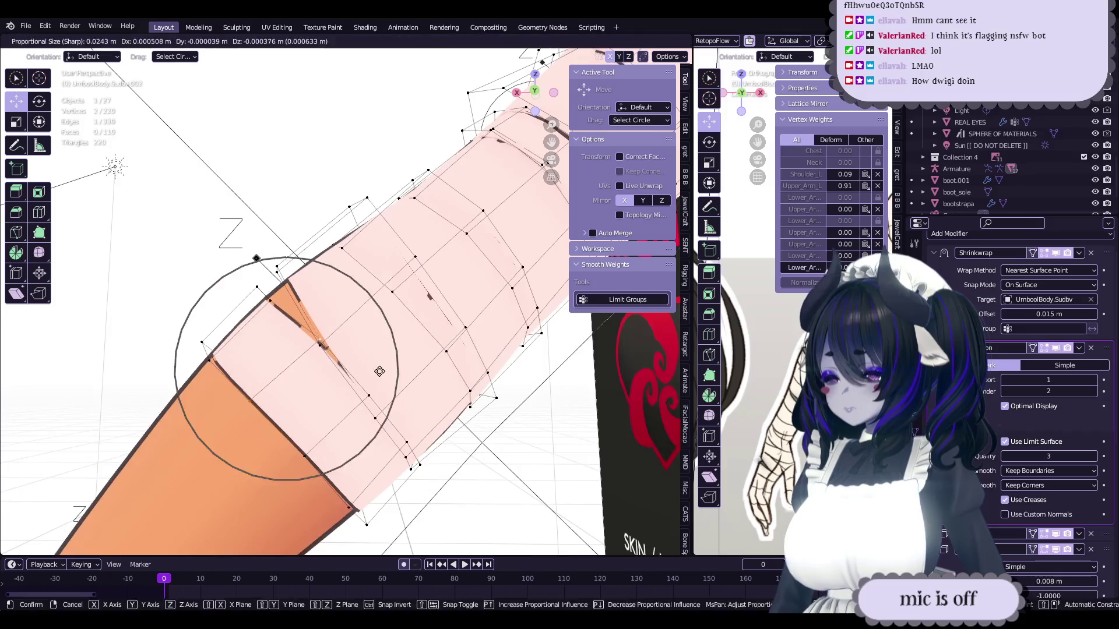
pyautogui.click(379, 371)
pyautogui.press('g')
pyautogui.click(379, 373)
pyautogui.moveTo(379, 373)
pyautogui.mouseDown(button='middle')
pyautogui.moveTo(456, 402)
pyautogui.moveTo(473, 396)
pyautogui.mouseUp(button='middle')
pyautogui.press('Tab')
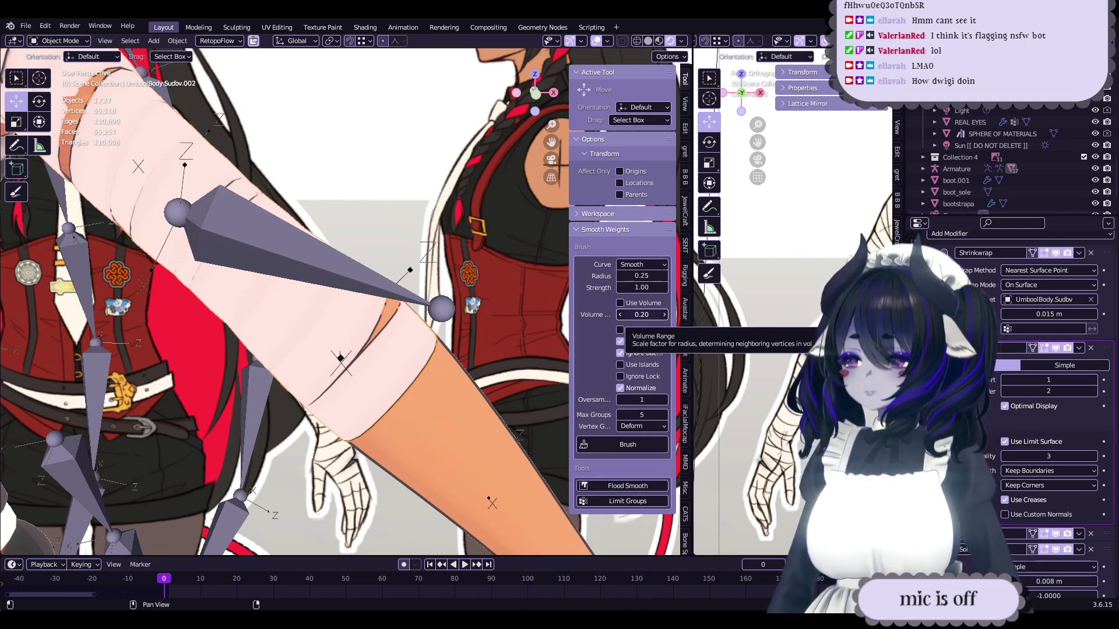
# - Check the arm in Edit Mode and save the blend file
pyautogui.scroll(5, 354, 314)
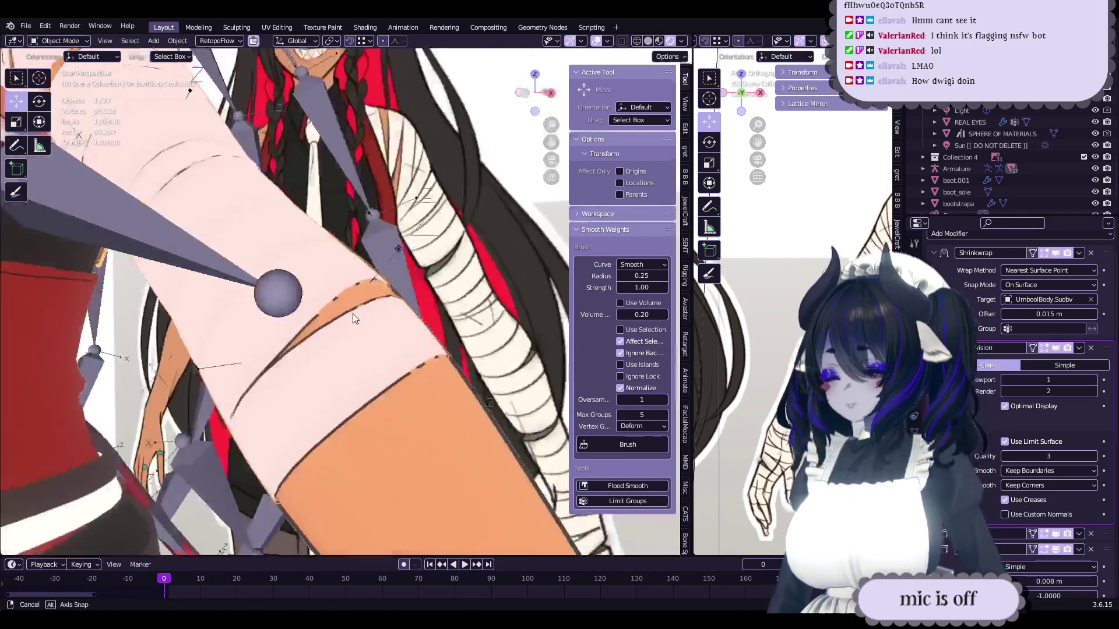
pyautogui.moveTo(357, 325)
pyautogui.mouseDown(button='middle')
pyautogui.moveTo(284, 365)
pyautogui.moveTo(361, 348)
pyautogui.moveTo(355, 337)
pyautogui.moveTo(452, 344)
pyautogui.moveTo(427, 375)
pyautogui.moveTo(397, 331)
pyautogui.moveTo(382, 364)
pyautogui.moveTo(389, 350)
pyautogui.moveTo(390, 361)
pyautogui.moveTo(410, 358)
pyautogui.mouseUp(button='middle')
pyautogui.press('Tab')
pyautogui.press('Tab')
pyautogui.scroll(-5, 438, 343)
pyautogui.hotkey('ctrl', 's')
pyautogui.scroll(6, 438, 346)
pyautogui.scroll(3, 391, 343)
pyautogui.press('Tab')
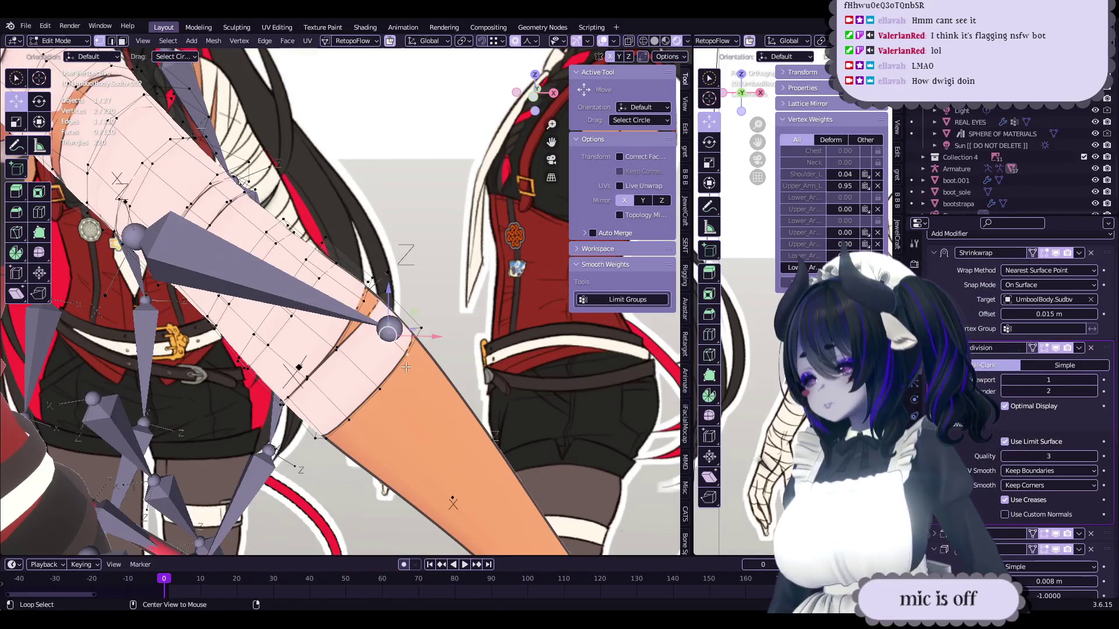
# - Edge-slide a bandage loop by factor 0.178 and return to Object Mode
pyautogui.press('g')
pyautogui.press('g')
pyautogui.click(455, 365)
pyautogui.moveTo(455, 365)
pyautogui.mouseDown(button='middle')
pyautogui.moveTo(290, 330)
pyautogui.moveTo(244, 303)
pyautogui.moveTo(477, 353)
pyautogui.moveTo(400, 350)
pyautogui.mouseUp(button='middle')
pyautogui.press('Tab')
pyautogui.hotkey('ctrl', 'Tab')
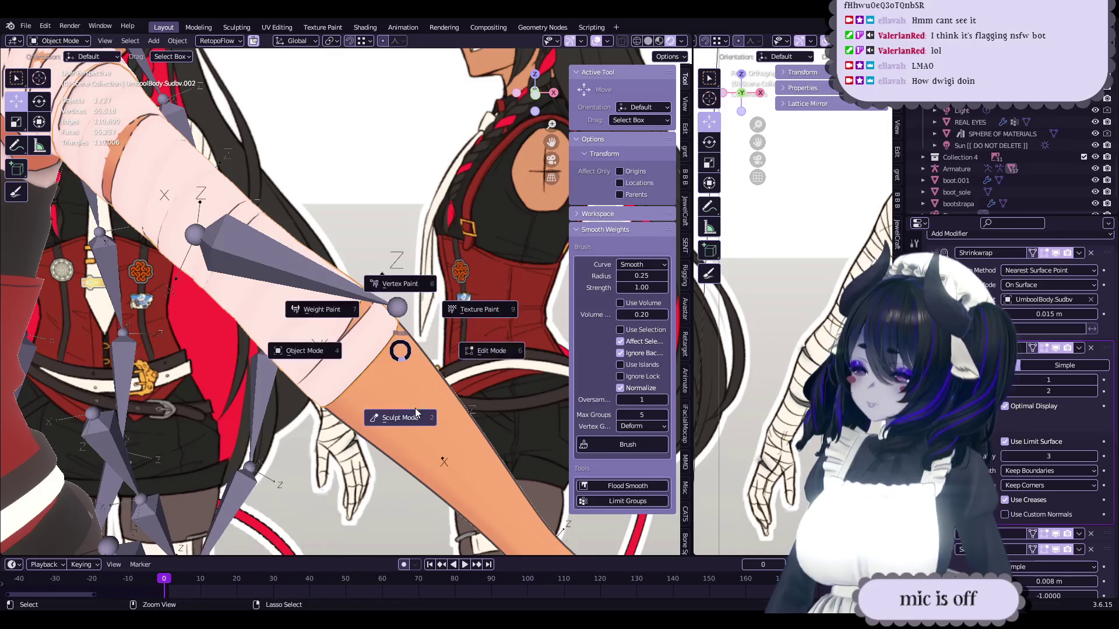
# - Enter Sculpt Mode briefly, return to Edit Mode, and save wipnewfacebody-21-JOINEDMESHES.blend
pyautogui.press('2')
pyautogui.scroll(1, 350, 383)
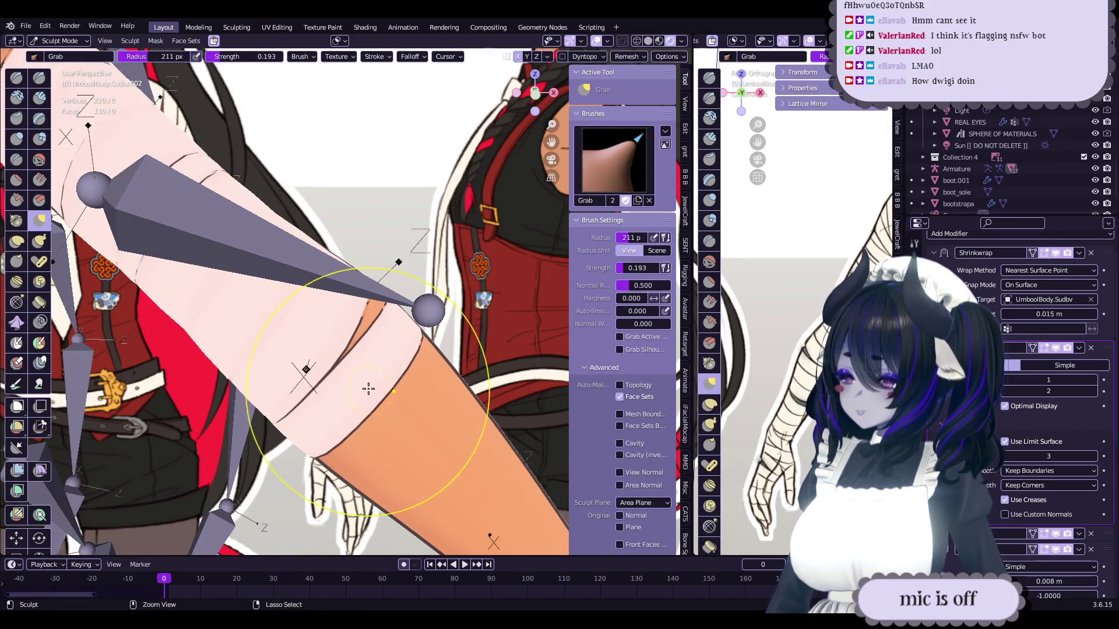
pyautogui.moveTo(378, 380)
pyautogui.mouseDown(button='middle')
pyautogui.moveTo(318, 399)
pyautogui.moveTo(357, 344)
pyautogui.moveTo(383, 365)
pyautogui.moveTo(433, 376)
pyautogui.moveTo(430, 386)
pyautogui.moveTo(407, 355)
pyautogui.mouseUp(button='middle')
pyautogui.press('Tab')
pyautogui.hotkey('ctrl', 's')
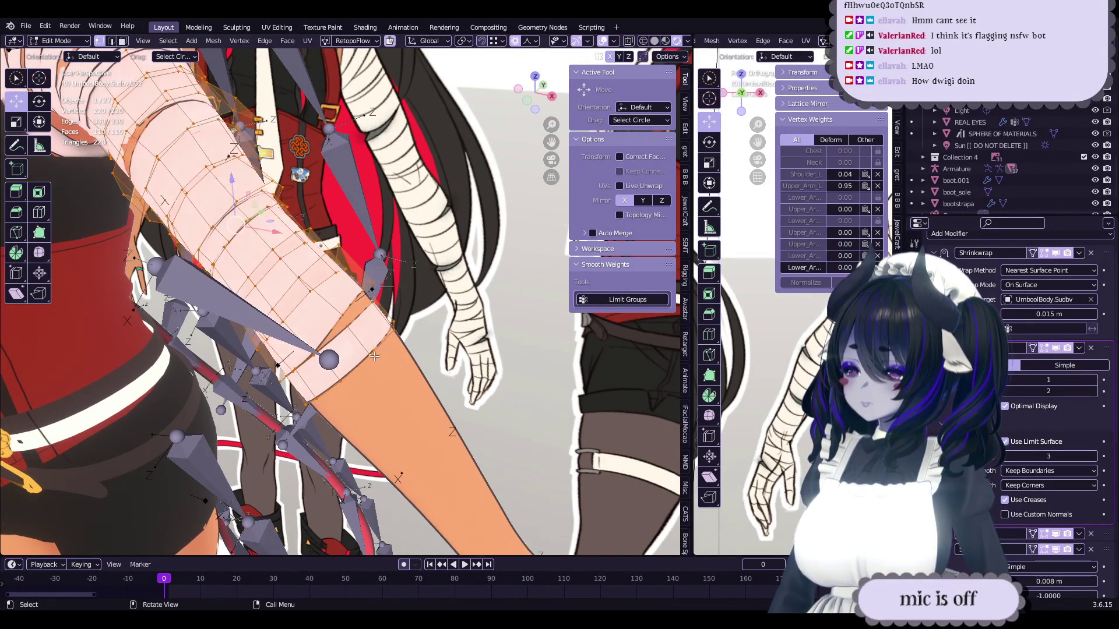
# - Select the connected elbow bandage strip, duplicate it, and nudge the copy into place
pyautogui.hotkey('ctrl', 'l')
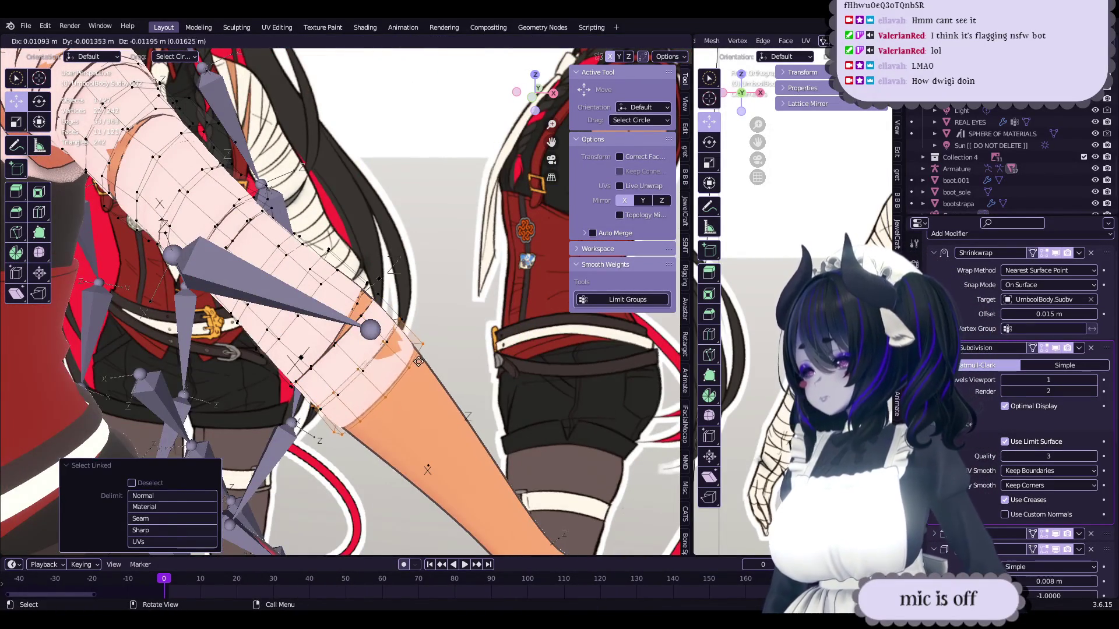
pyautogui.click(419, 361)
pyautogui.moveTo(418, 361); pyautogui.dragTo(415, 371, button='middle')
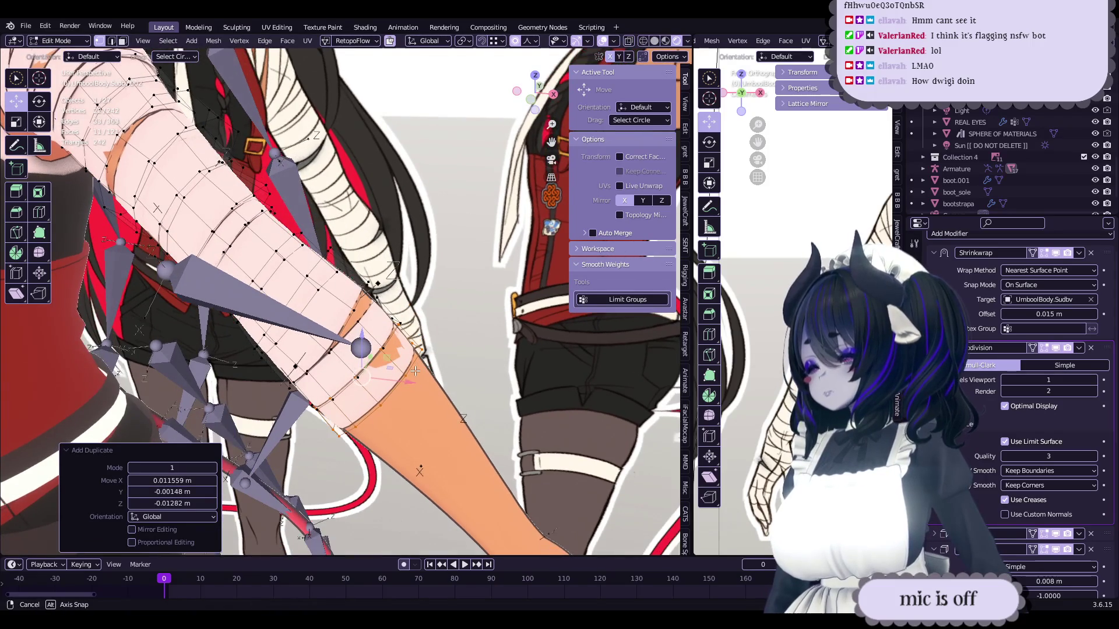
pyautogui.moveTo(416, 371); pyautogui.dragTo(417, 367)
pyautogui.moveTo(416, 367)
pyautogui.mouseDown(button='middle')
pyautogui.moveTo(481, 339)
pyautogui.moveTo(431, 354)
pyautogui.moveTo(448, 360)
pyautogui.mouseUp(button='middle')
# - Scale the band up to 1.038, apply Set Flow, and enlarge the edge loop slightly
pyautogui.press('s')
pyautogui.press('Escape')
pyautogui.moveTo(495, 175)
pyautogui.mouseDown(button='middle')
pyautogui.moveTo(466, 291)
pyautogui.moveTo(488, 359)
pyautogui.mouseUp(button='middle')
pyautogui.press('s')
pyautogui.press('Return')
pyautogui.rightClick(488, 359)
pyautogui.click(492, 354)
pyautogui.press('s')
pyautogui.press('Return')
# - Draw a test annotation mark on the arm, undo it, and return to the Move tool
pyautogui.moveTo(493, 354)
pyautogui.mouseDown(button='middle')
pyautogui.moveTo(466, 342)
pyautogui.moveTo(396, 388)
pyautogui.mouseUp(button='middle')
pyautogui.scroll(-3, 415, 376)
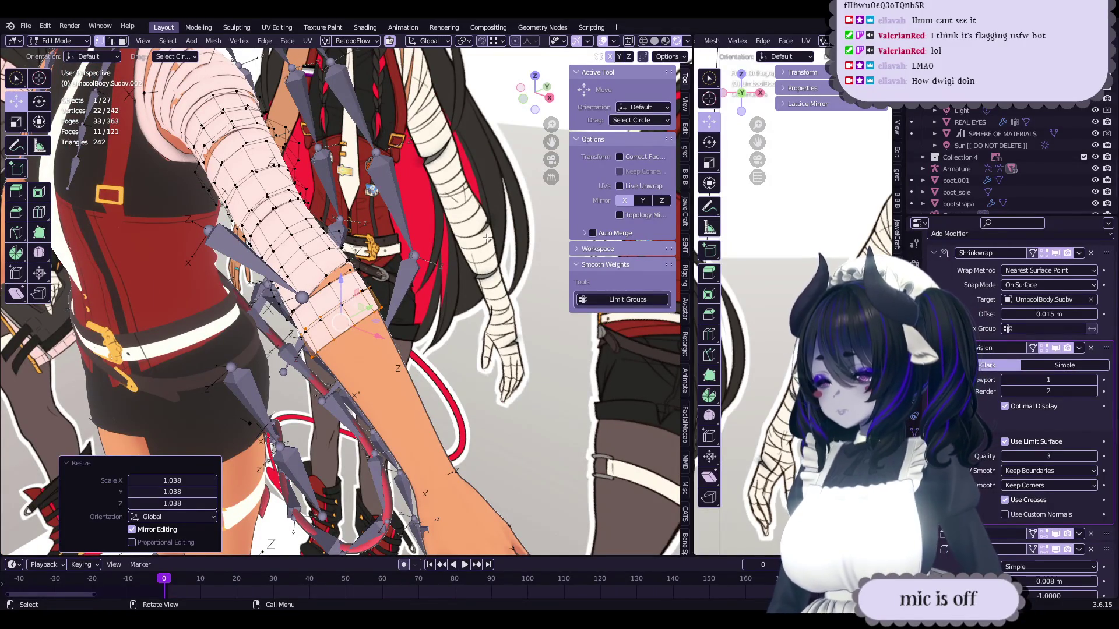
pyautogui.moveTo(471, 287)
pyautogui.mouseDown(button='middle')
pyautogui.moveTo(464, 380)
pyautogui.moveTo(443, 328)
pyautogui.mouseUp(button='middle')
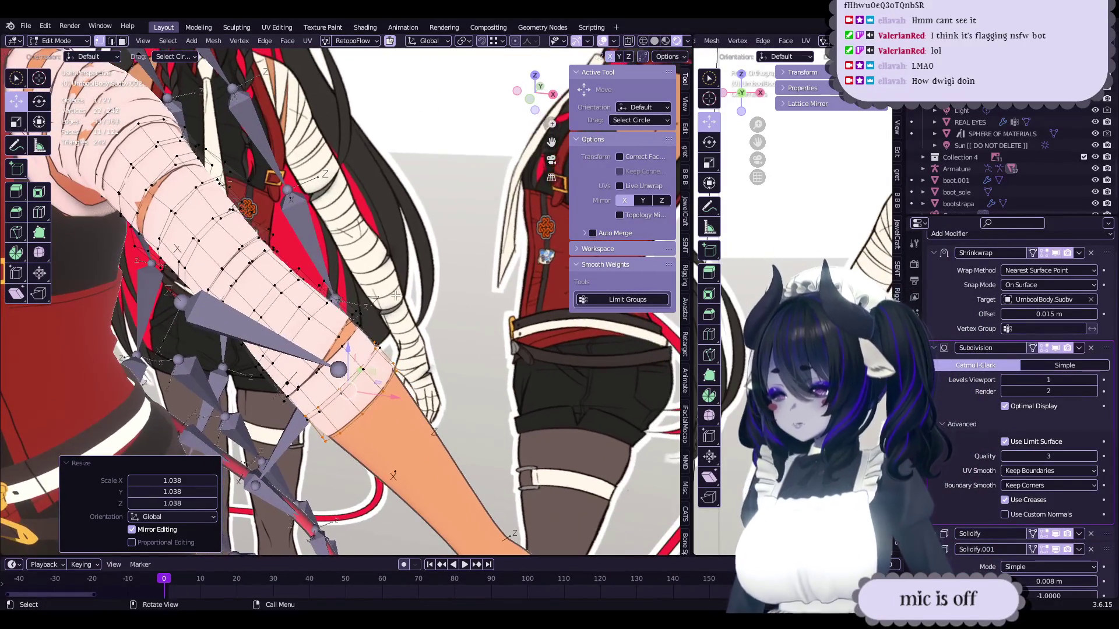
pyautogui.click(22, 147)
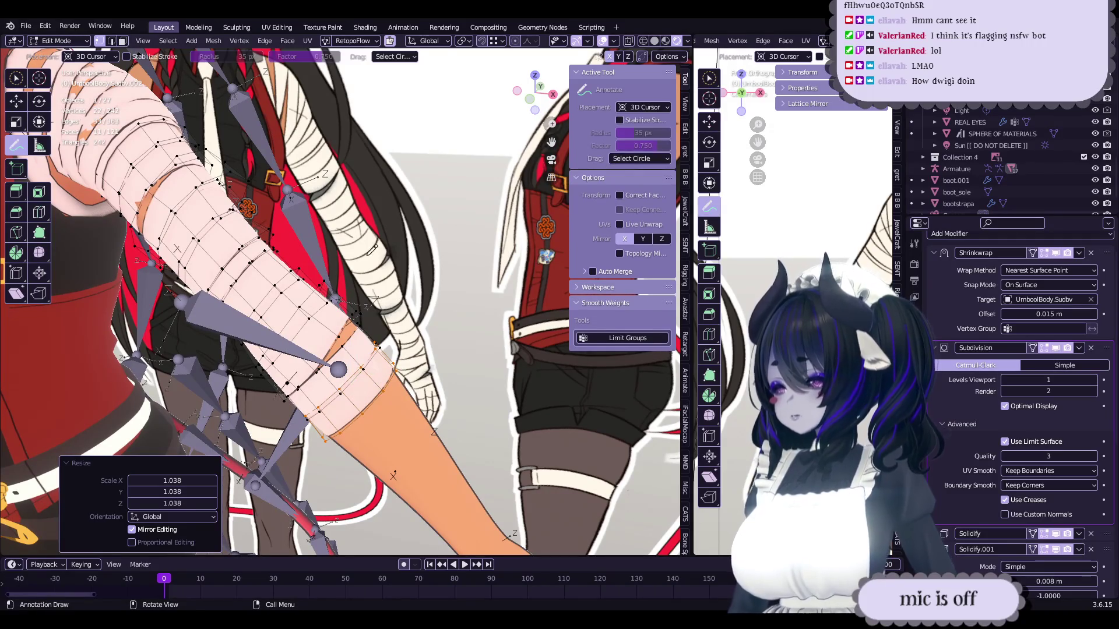
pyautogui.moveTo(380, 273); pyautogui.dragTo(410, 278)
pyautogui.hotkey('ctrl', 'z')
pyautogui.moveTo(443, 275); pyautogui.dragTo(419, 273, button='middle')
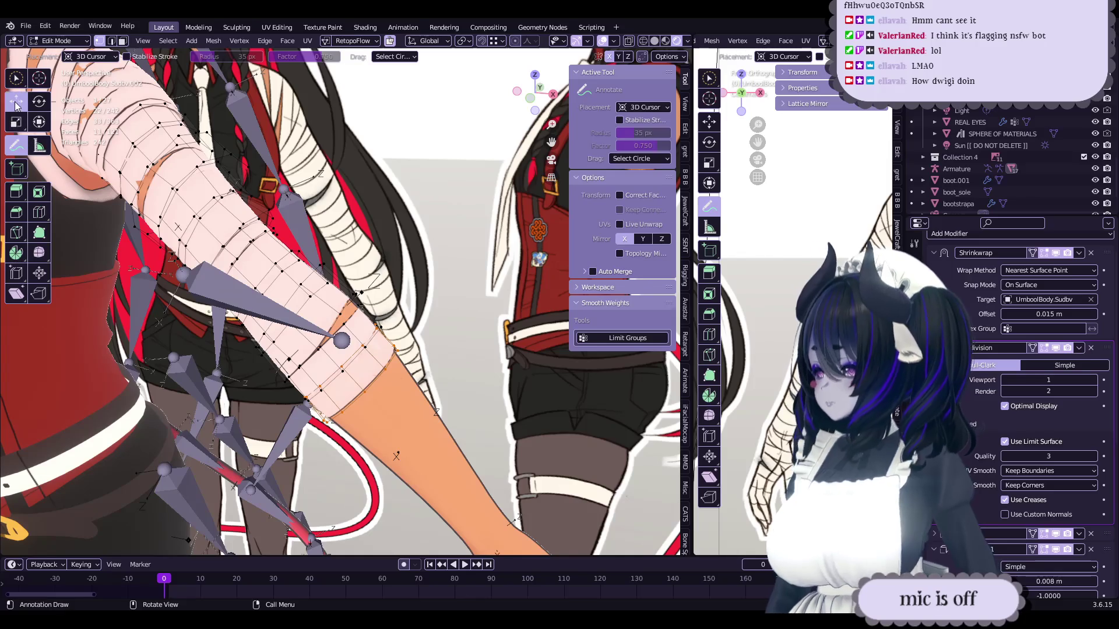
pyautogui.click(16, 104)
# - Return to Object Mode and save the file
pyautogui.scroll(3, 316, 288)
pyautogui.moveTo(314, 289)
pyautogui.mouseDown(button='middle')
pyautogui.moveTo(404, 354)
pyautogui.moveTo(352, 307)
pyautogui.moveTo(222, 290)
pyautogui.moveTo(326, 326)
pyautogui.moveTo(296, 379)
pyautogui.moveTo(308, 345)
pyautogui.mouseUp(button='middle')
pyautogui.press('Tab')
pyautogui.hotkey('ctrl', 's')
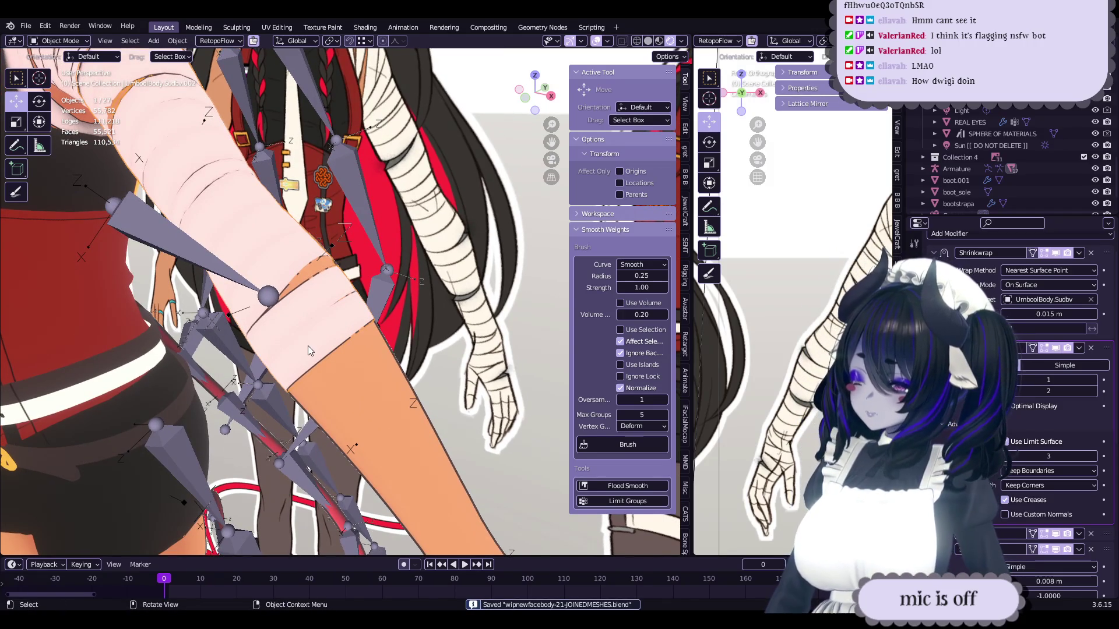
# - Duplicate the elbow bandage strip in Edit Mode, then undo the duplicate
pyautogui.press('Tab')
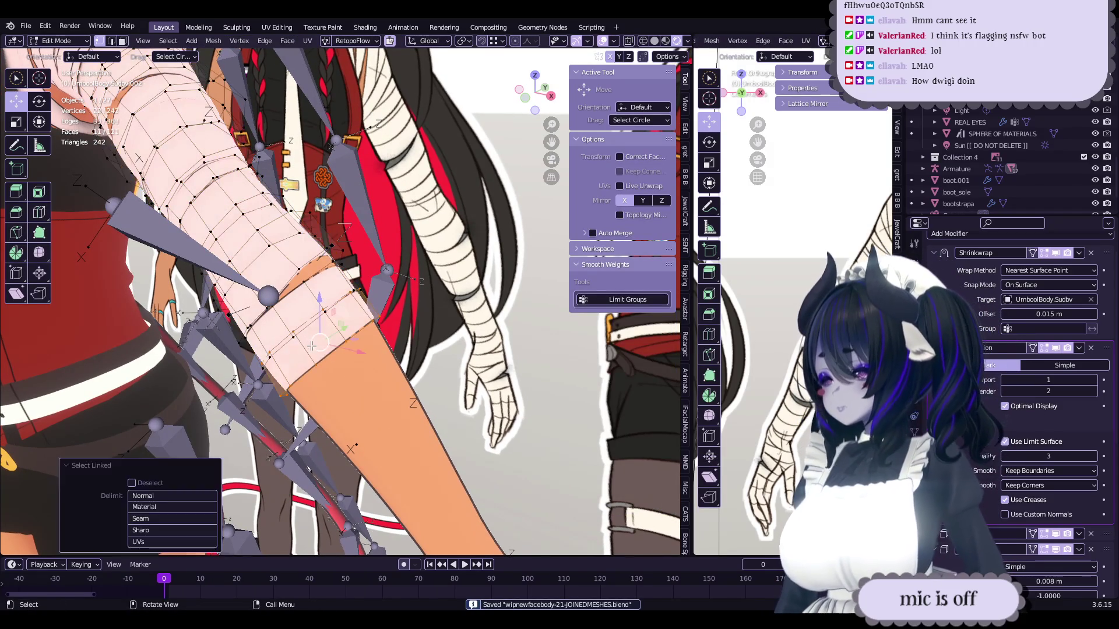
pyautogui.press('l')
pyautogui.hotkey('shift', 'd')
pyautogui.click(342, 380)
pyautogui.moveTo(342, 379); pyautogui.dragTo(357, 372, button='middle')
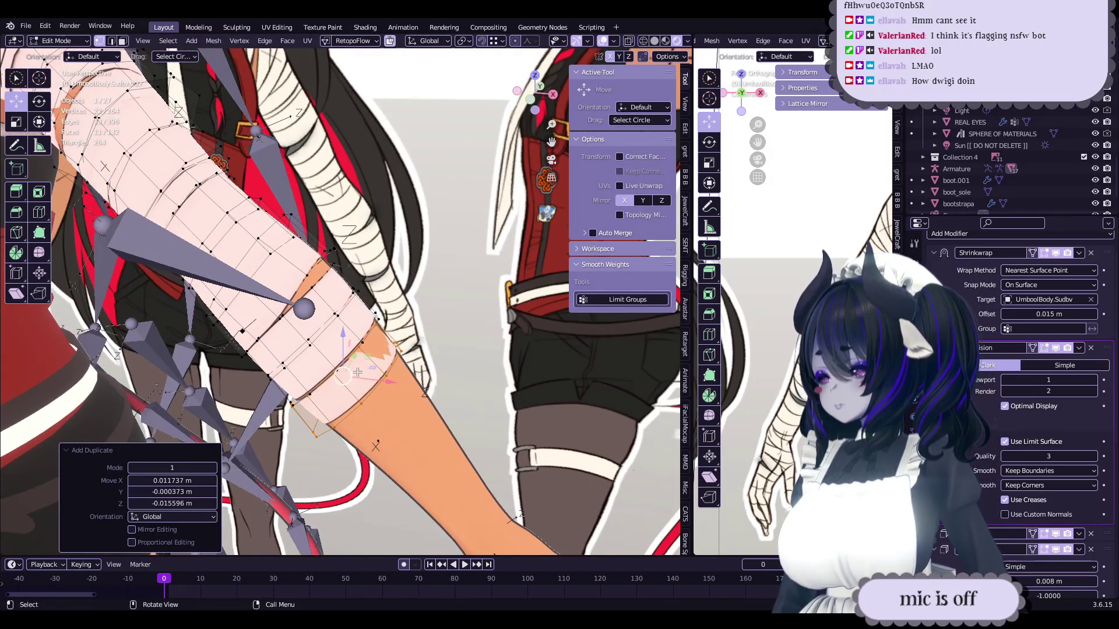
pyautogui.hotkey('ctrl', 'z')
pyautogui.hotkey('ctrl', 'z')
# - Move the elbow bandage strip to a new position, check it in Object Mode, and save
pyautogui.press('l')
pyautogui.press('g')
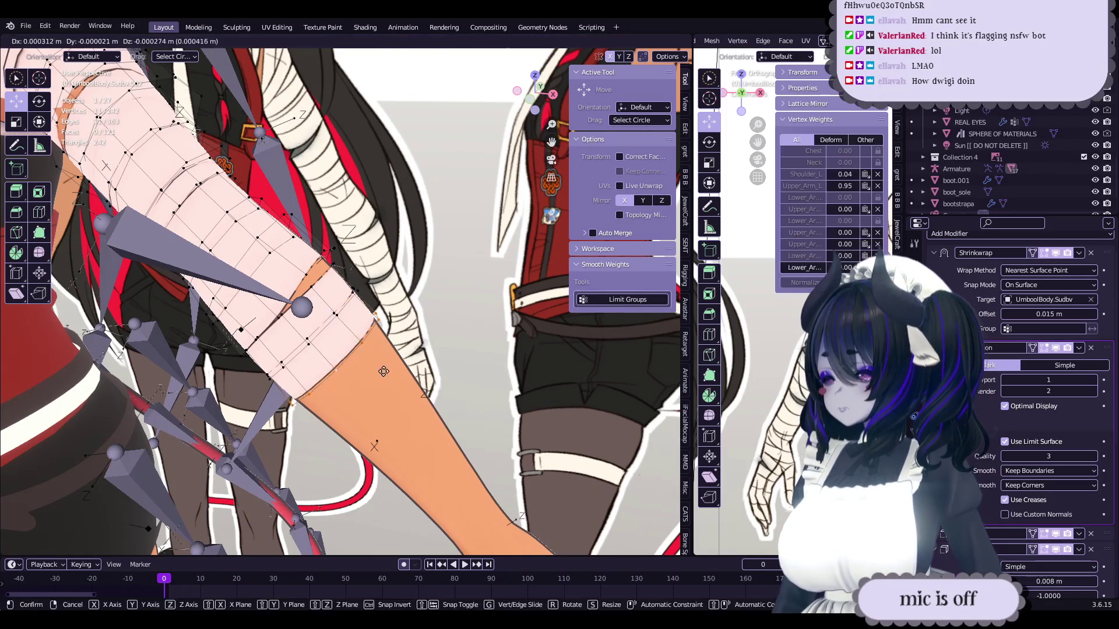
pyautogui.click(388, 378)
pyautogui.moveTo(388, 378)
pyautogui.mouseDown(button='middle')
pyautogui.moveTo(292, 326)
pyautogui.moveTo(289, 317)
pyautogui.moveTo(371, 349)
pyautogui.moveTo(311, 300)
pyautogui.moveTo(285, 314)
pyautogui.mouseUp(button='middle')
pyautogui.scroll(5, 260, 307)
pyautogui.press('Tab')
pyautogui.scroll(-5, 366, 351)
pyautogui.hotkey('ctrl', 's')
pyautogui.scroll(5, 372, 336)
# - Select the upper-arm bandage strip and duplicate it in place, cancelling the move
pyautogui.press('Tab')
pyautogui.hotkey('ctrl', 'l')
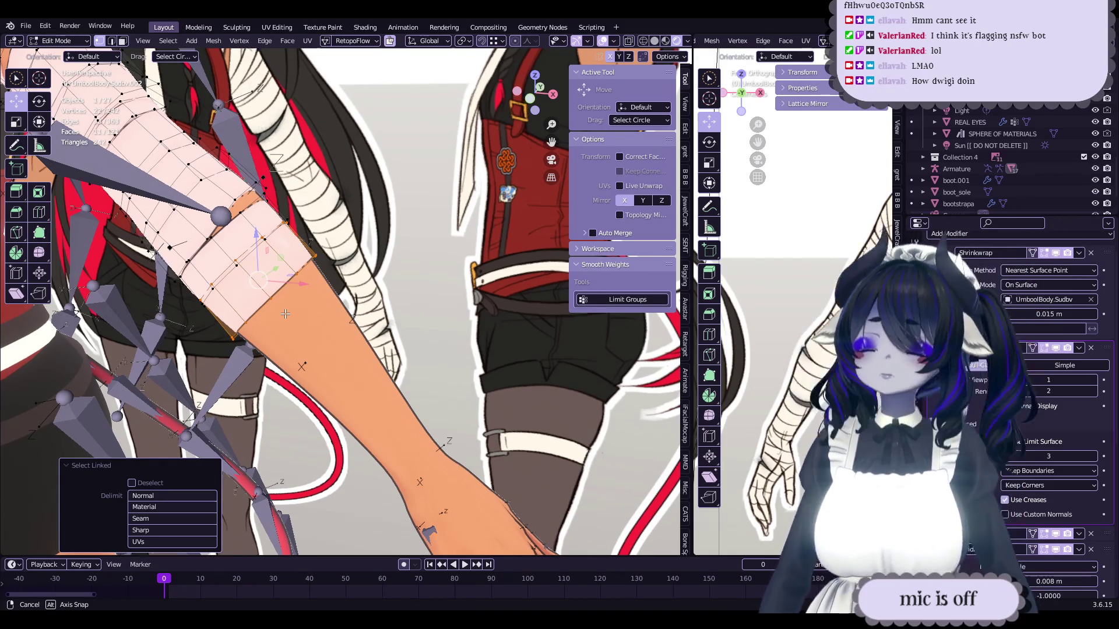
pyautogui.moveTo(285, 314); pyautogui.dragTo(294, 324, button='middle')
pyautogui.hotkey('shift', 'd')
pyautogui.click(327, 358)
pyautogui.moveTo(327, 357)
pyautogui.mouseDown(button='middle')
pyautogui.moveTo(382, 305)
pyautogui.moveTo(378, 271)
pyautogui.mouseUp(button='middle')
pyautogui.press('g')
pyautogui.press('Return')
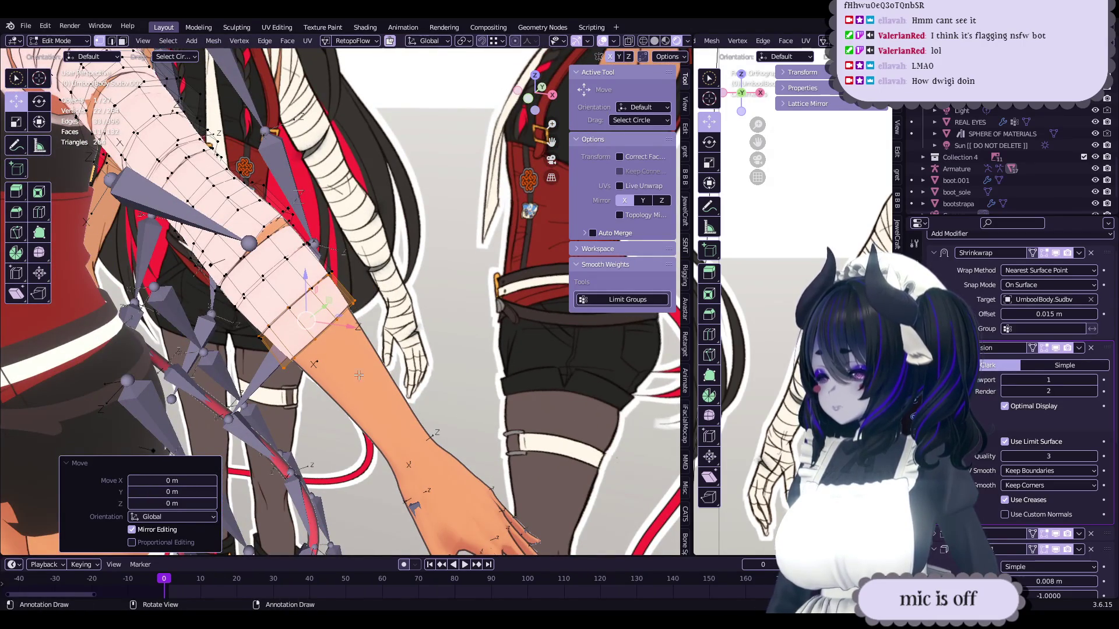
pyautogui.moveTo(336, 380)
pyautogui.mouseDown(button='middle')
pyautogui.moveTo(387, 325)
pyautogui.moveTo(386, 309)
pyautogui.moveTo(442, 327)
pyautogui.moveTo(424, 312)
pyautogui.moveTo(394, 337)
pyautogui.moveTo(395, 318)
pyautogui.mouseUp(button='middle')
# - Rotate the strip slightly and reposition it, then leave Edit Mode to check the arm
pyautogui.press('r')
pyautogui.press('r')
pyautogui.click(386, 308)
pyautogui.press('g')
pyautogui.click(446, 329)
pyautogui.press('r')
pyautogui.click(446, 329)
pyautogui.press('g')
pyautogui.click(434, 303)
pyautogui.press('Tab')
pyautogui.scroll(4, 366, 326)
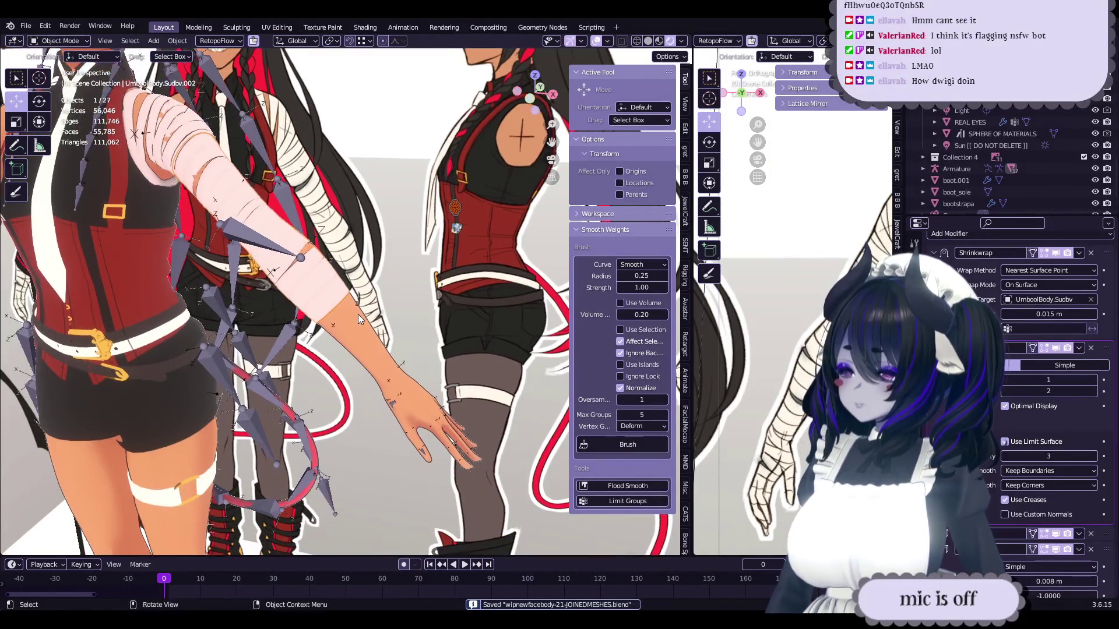
# - In Edit Mode, move the elbow band's selected vertices to new positions
pyautogui.moveTo(349, 316)
pyautogui.mouseDown(button='middle')
pyautogui.moveTo(330, 326)
pyautogui.moveTo(339, 311)
pyautogui.moveTo(324, 313)
pyautogui.moveTo(349, 306)
pyautogui.mouseUp(button='middle')
pyautogui.press('Tab')
pyautogui.scroll(2, 341, 313)
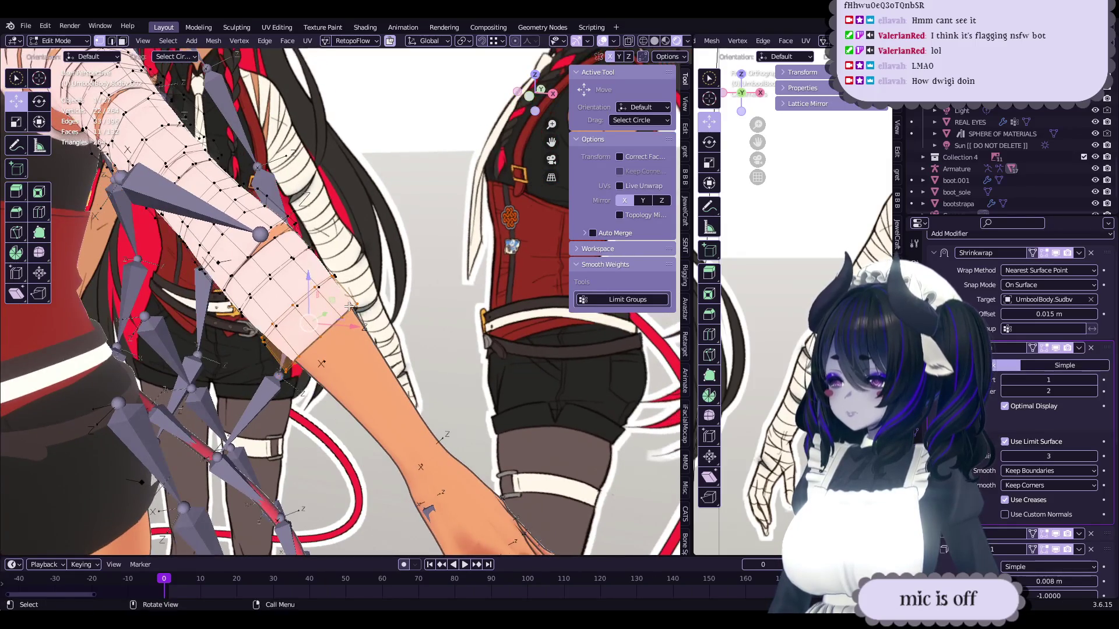
pyautogui.click(383, 360)
pyautogui.moveTo(383, 360)
pyautogui.mouseDown(button='middle')
pyautogui.moveTo(411, 303)
pyautogui.moveTo(386, 330)
pyautogui.moveTo(396, 321)
pyautogui.moveTo(346, 300)
pyautogui.moveTo(416, 315)
pyautogui.moveTo(362, 322)
pyautogui.mouseUp(button='middle')
pyautogui.click(431, 336)
pyautogui.press('g')
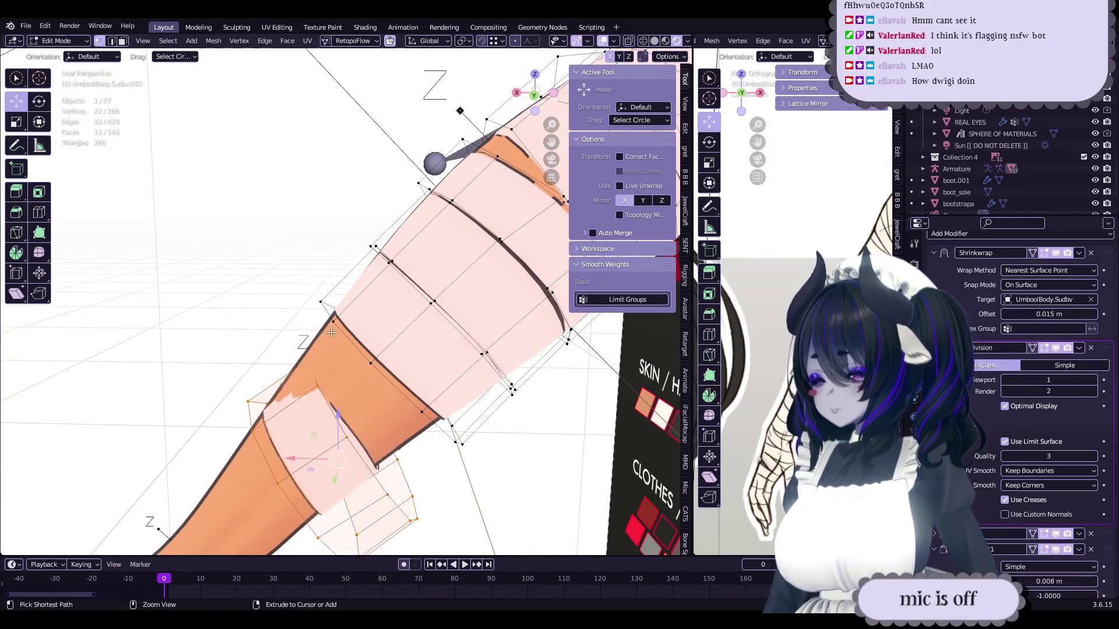
pyautogui.click(386, 286)
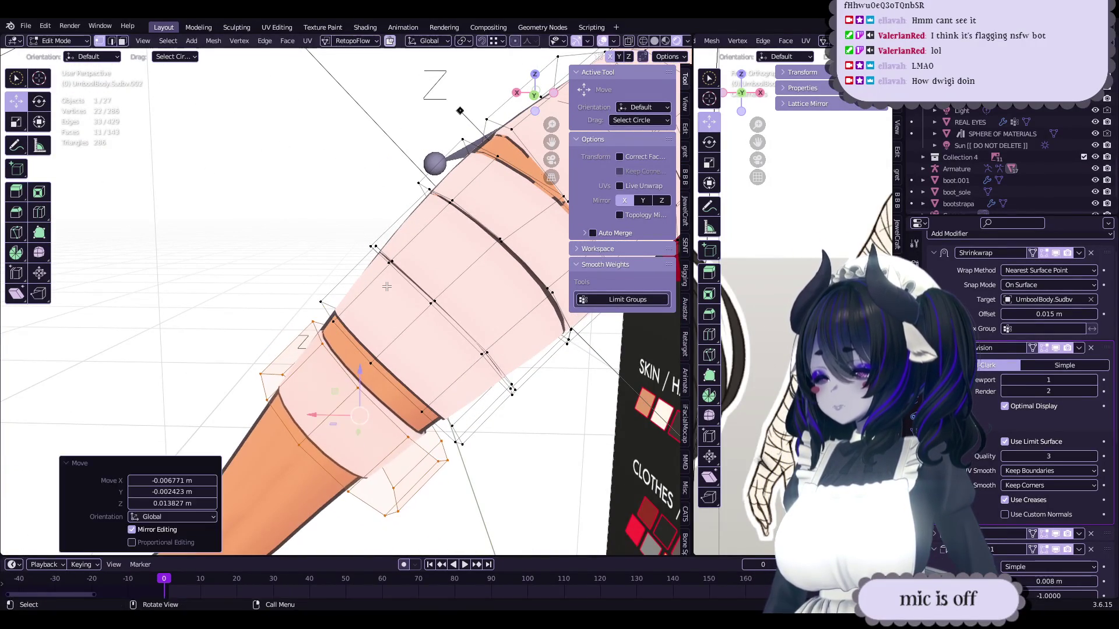
pyautogui.click(414, 301)
pyautogui.moveTo(414, 301); pyautogui.dragTo(471, 337, button='middle')
# - Rotate the strip slightly, reposition it, and preview the arm in Object Mode
pyautogui.press('r')
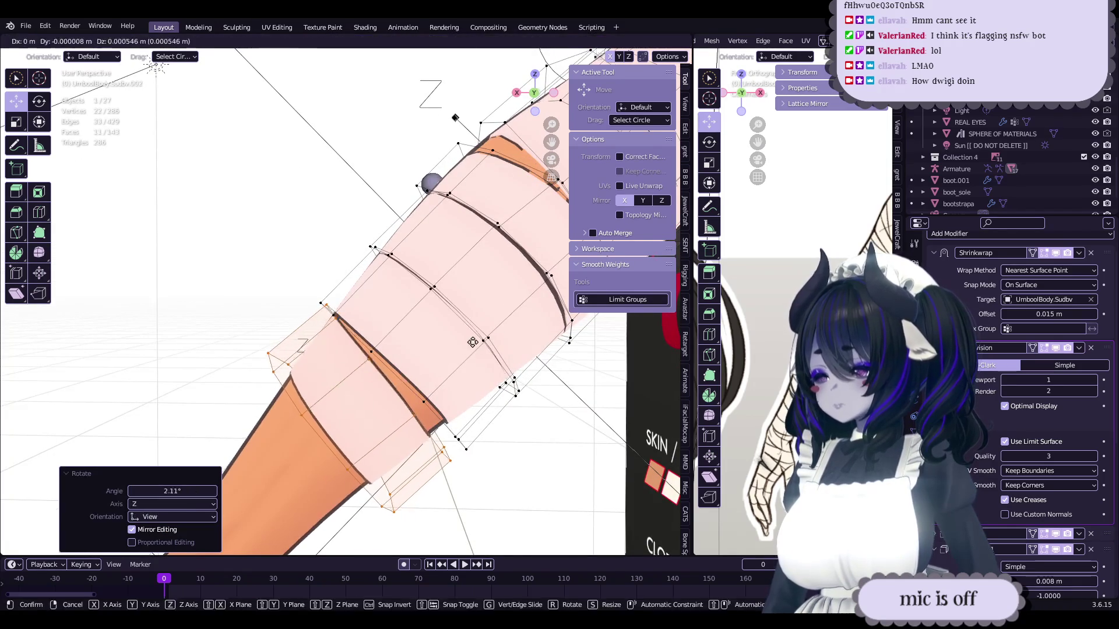
pyautogui.moveTo(381, 332)
pyautogui.mouseDown(button='middle')
pyautogui.moveTo(369, 333)
pyautogui.moveTo(446, 307)
pyautogui.moveTo(386, 346)
pyautogui.moveTo(405, 332)
pyautogui.mouseUp(button='middle')
pyautogui.press('r')
pyautogui.click(449, 307)
pyautogui.press('g')
pyautogui.click(454, 306)
pyautogui.press('Tab')
# - Give the strip a tiny nudge and go back into Edit Mode
pyautogui.press('Tab')
pyautogui.scroll(3, 405, 332)
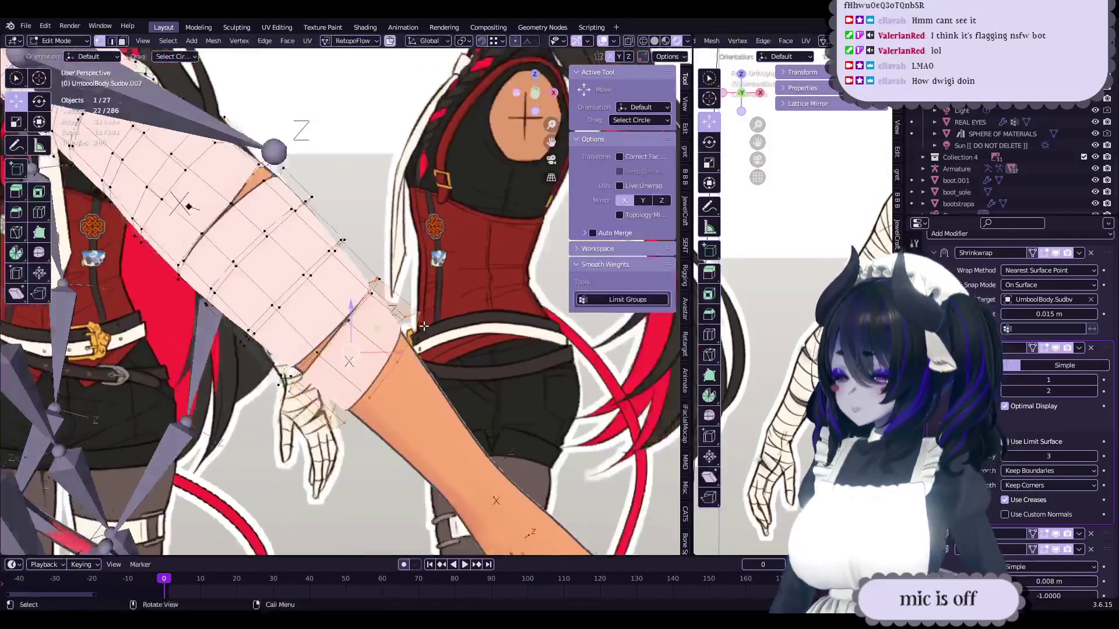
pyautogui.press('g')
pyautogui.click(478, 313)
pyautogui.moveTo(478, 313)
pyautogui.mouseDown(button='middle')
pyautogui.moveTo(392, 343)
pyautogui.moveTo(356, 338)
pyautogui.moveTo(421, 313)
pyautogui.moveTo(349, 325)
pyautogui.moveTo(451, 298)
pyautogui.moveTo(416, 327)
pyautogui.mouseUp(button='middle')
pyautogui.press('Tab')
# - Save the file, view the arm from a diagonal angle, and save again
pyautogui.hotkey('ctrl', 's')
pyautogui.scroll(-5, 451, 299)
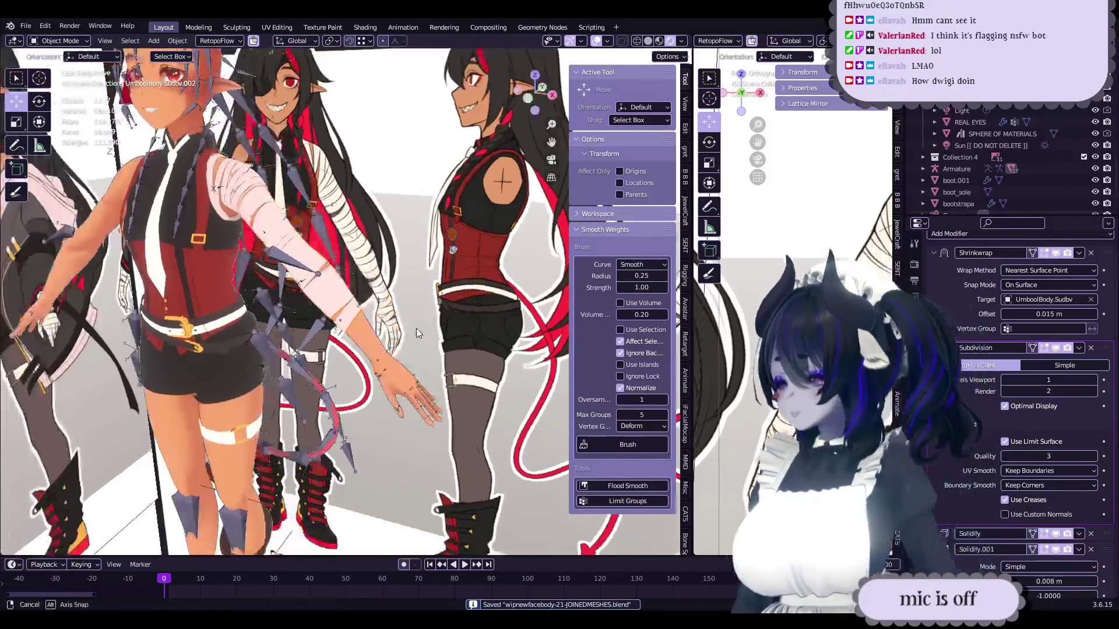
pyautogui.scroll(5, 416, 327)
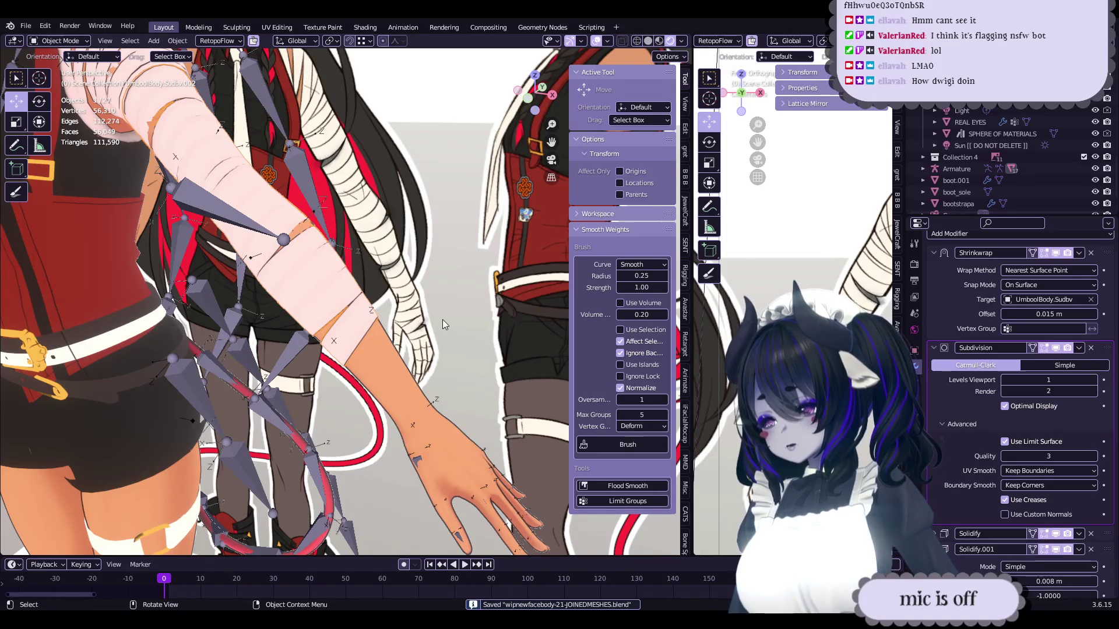
pyautogui.moveTo(442, 321); pyautogui.dragTo(436, 322, button='middle')
pyautogui.scroll(-6, 457, 323)
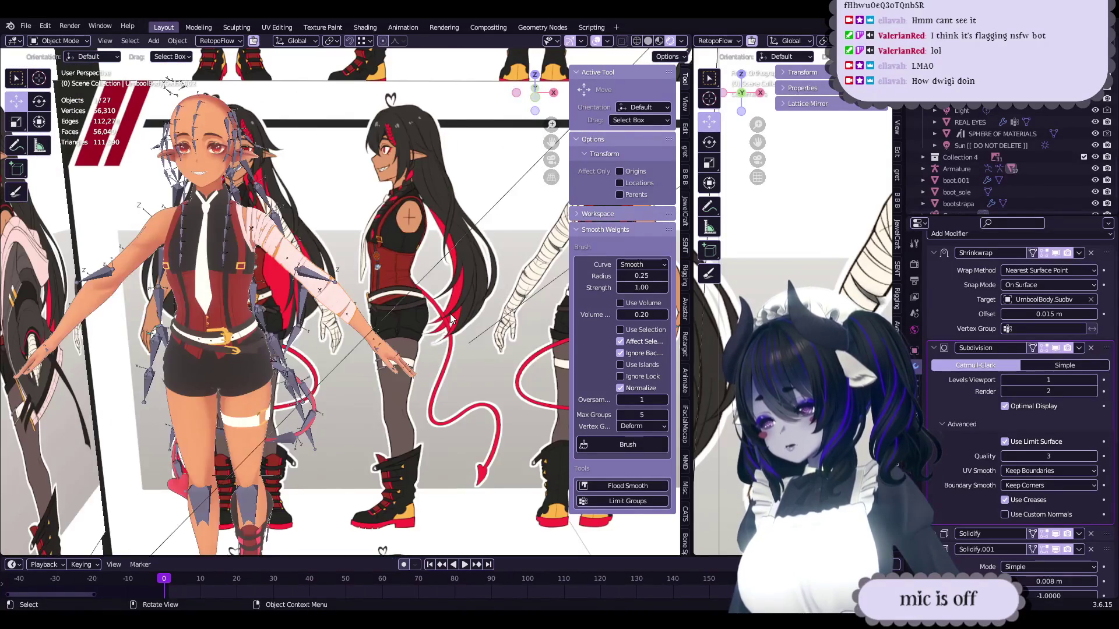
pyautogui.scroll(8, 449, 318)
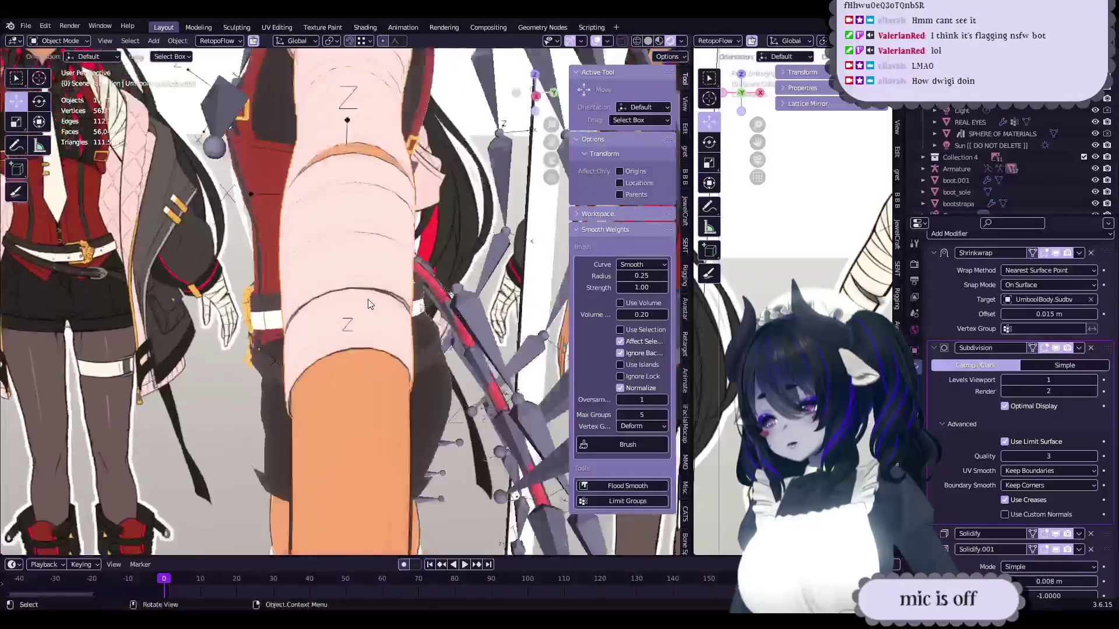
pyautogui.moveTo(368, 304); pyautogui.dragTo(293, 337, button='middle')
pyautogui.press('Tab')
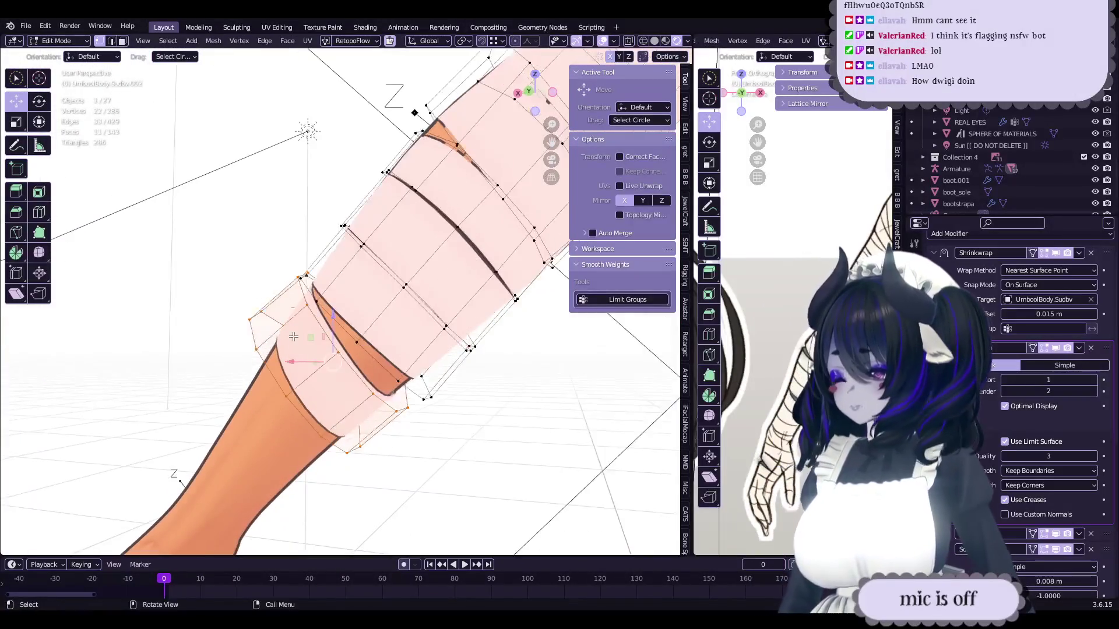
pyautogui.press('Tab')
pyautogui.hotkey('ctrl', 's')
# - Apply Set Flow edge smoothing to the bandage loop four times from the Quick Favorites menu
pyautogui.moveTo(229, 317)
pyautogui.mouseDown(button='middle')
pyautogui.moveTo(419, 329)
pyautogui.moveTo(328, 309)
pyautogui.moveTo(294, 317)
pyautogui.mouseUp(button='middle')
pyautogui.press('Tab')
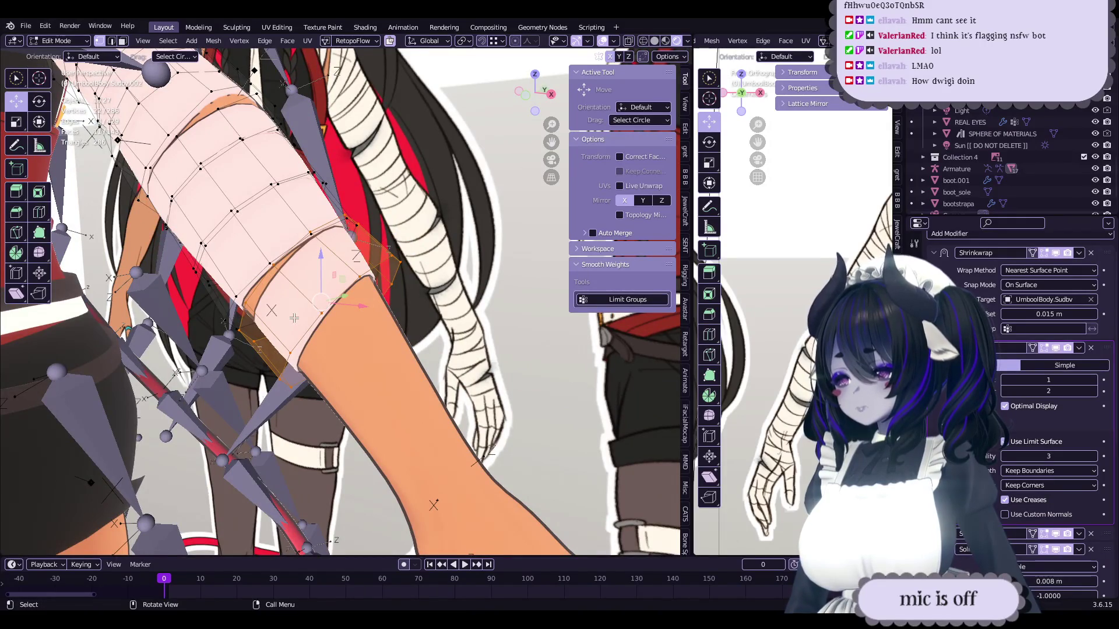
pyautogui.moveTo(294, 318)
pyautogui.mouseDown(button='middle')
pyautogui.moveTo(329, 292)
pyautogui.moveTo(436, 302)
pyautogui.moveTo(266, 324)
pyautogui.moveTo(342, 252)
pyautogui.mouseUp(button='middle')
pyautogui.press('q')
pyautogui.click(329, 291)
pyautogui.press('q')
pyautogui.click(438, 302)
pyautogui.press('q')
pyautogui.click(439, 299)
pyautogui.press('q')
pyautogui.click(438, 302)
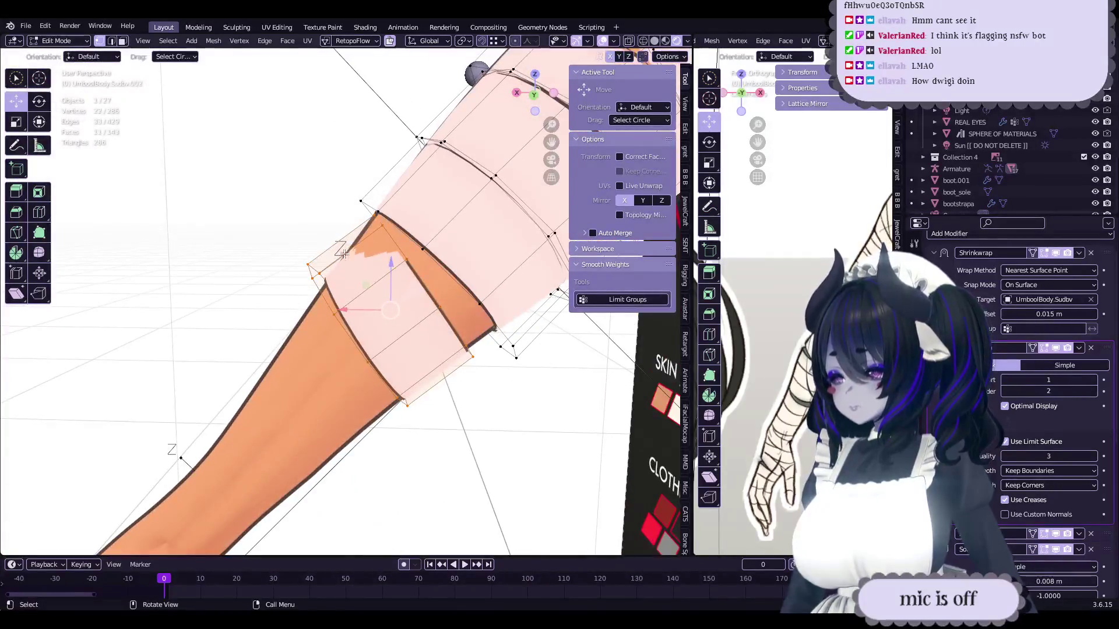
# - Rotate the bandage band and move its vertices slightly into place
pyautogui.click(469, 242)
pyautogui.moveTo(469, 241)
pyautogui.mouseDown(button='middle')
pyautogui.moveTo(384, 273)
pyautogui.moveTo(476, 279)
pyautogui.moveTo(448, 308)
pyautogui.moveTo(335, 338)
pyautogui.mouseUp(button='middle')
pyautogui.press('c')
pyautogui.press('Escape')
pyautogui.click(461, 295)
pyautogui.hotkey('ctrl', 'Tab')
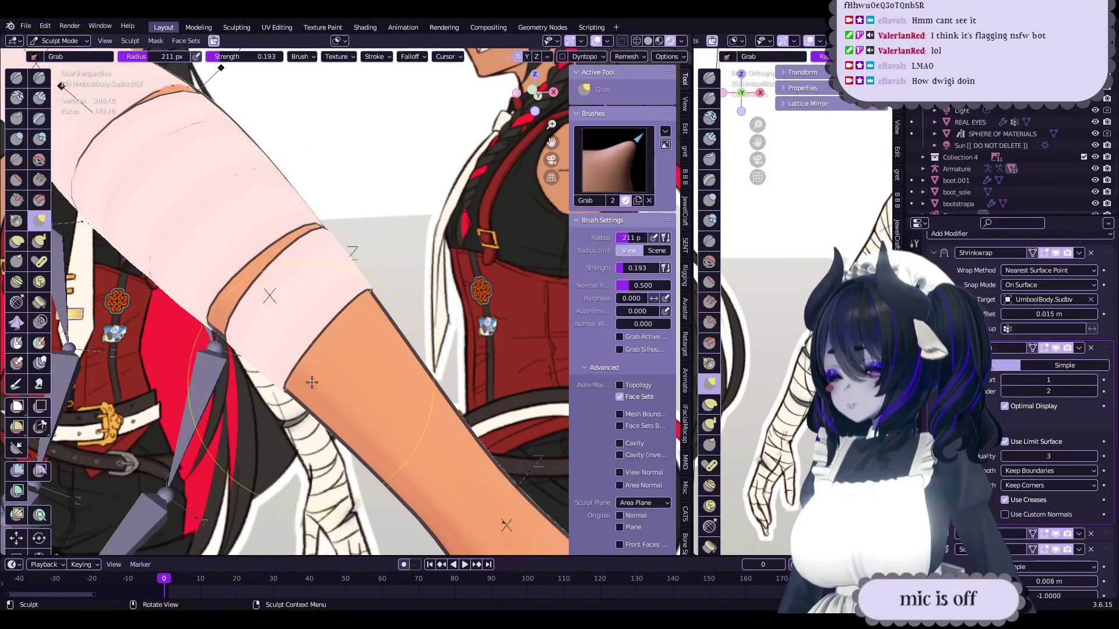
# - Pull the elbow strip's vertices into place, alternating the sculpt Grab brush and Edit Mode, then save
pyautogui.moveTo(336, 338)
pyautogui.mouseDown(button='middle')
pyautogui.moveTo(316, 362)
pyautogui.moveTo(387, 337)
pyautogui.moveTo(362, 302)
pyautogui.moveTo(117, 233)
pyautogui.mouseUp(button='middle')
pyautogui.press('Tab')
pyautogui.hotkey('ctrl', 'Tab')
pyautogui.press('g')
pyautogui.press('Tab')
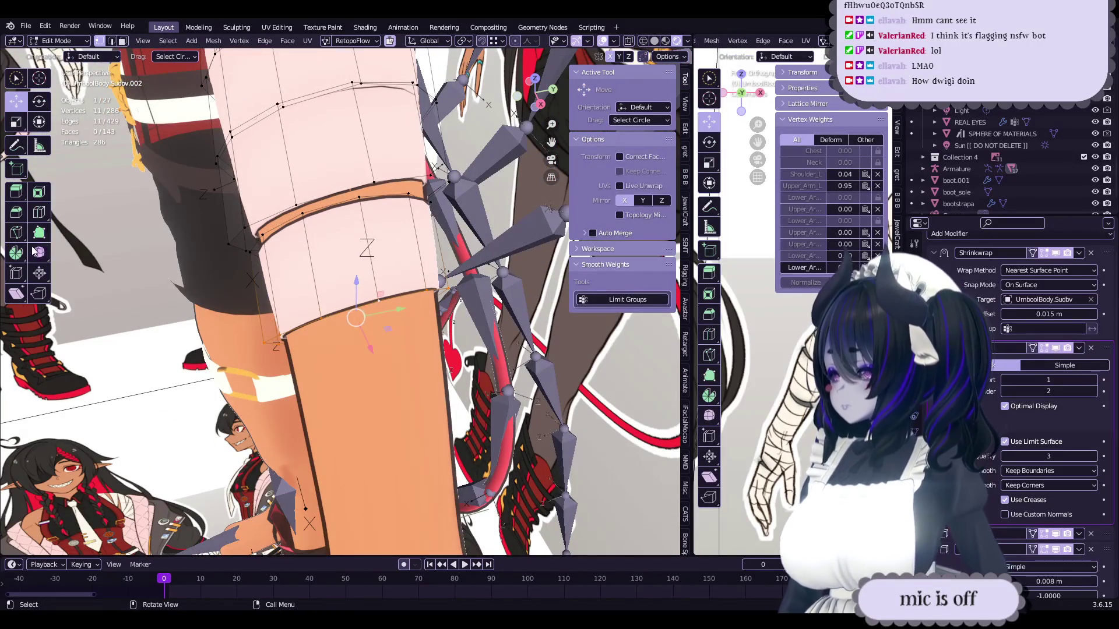
pyautogui.click(396, 334)
pyautogui.moveTo(396, 333)
pyautogui.mouseDown(button='middle')
pyautogui.moveTo(350, 402)
pyautogui.moveTo(379, 349)
pyautogui.moveTo(427, 303)
pyautogui.moveTo(349, 376)
pyautogui.mouseUp(button='middle')
pyautogui.press('Tab')
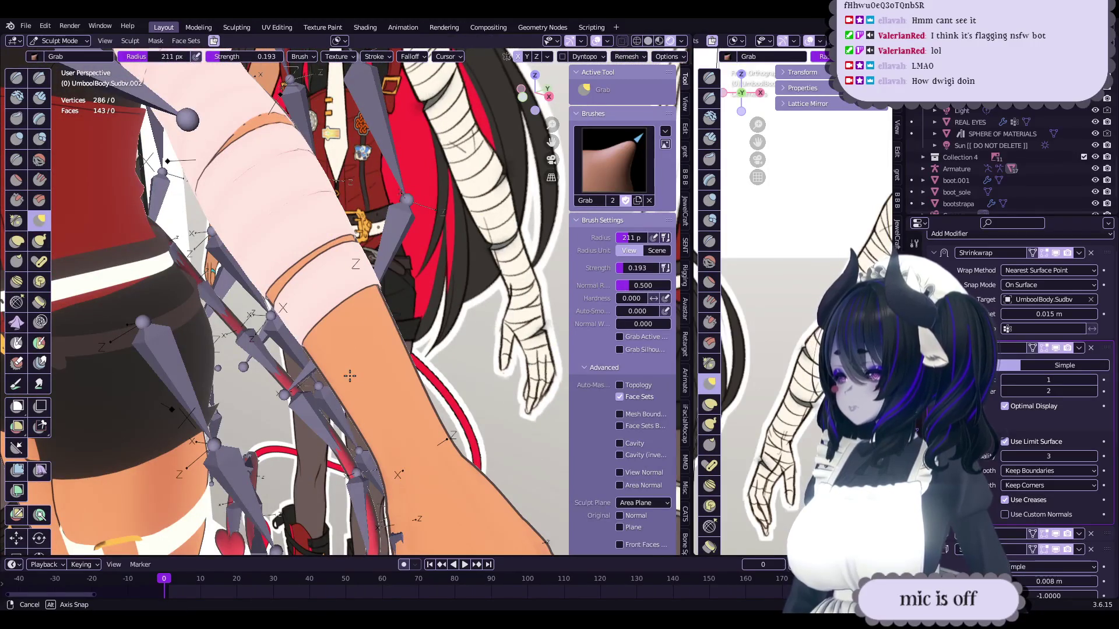
pyautogui.hotkey('ctrl', 's')
# - Rotate the bandage strip's edge vertices by −0.332° about Z in Edit Mode
pyautogui.moveTo(372, 308)
pyautogui.mouseDown(button='middle')
pyautogui.moveTo(351, 338)
pyautogui.moveTo(269, 300)
pyautogui.mouseUp(button='middle')
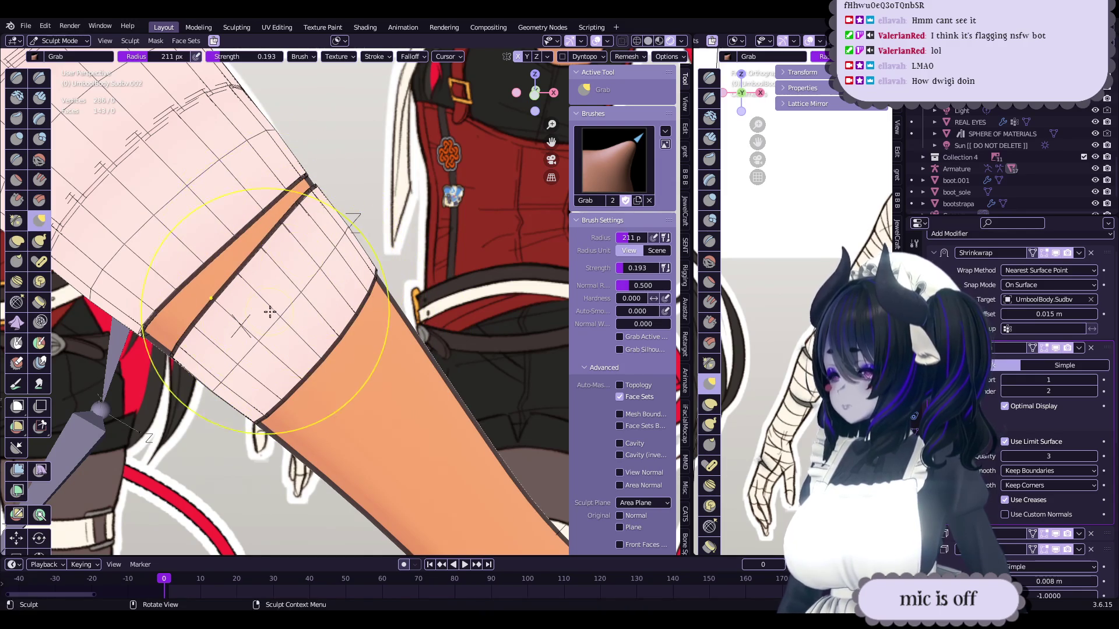
pyautogui.moveTo(310, 319); pyautogui.dragTo(326, 288, button='middle')
pyautogui.press('Tab')
pyautogui.moveTo(342, 226)
pyautogui.mouseDown(button='middle')
pyautogui.moveTo(445, 270)
pyautogui.moveTo(437, 288)
pyautogui.moveTo(373, 307)
pyautogui.moveTo(406, 380)
pyautogui.moveTo(448, 321)
pyautogui.moveTo(379, 347)
pyautogui.moveTo(284, 257)
pyautogui.moveTo(356, 369)
pyautogui.mouseUp(button='middle')
pyautogui.press('r')
pyautogui.click(440, 266)
pyautogui.press('Tab')
pyautogui.press('Tab')
# - Deselect all, try moving the whole strip, undo it, and select a single edge vertex
pyautogui.hotkey('alt', 'a')
pyautogui.hotkey('ctrl', 'z')
pyautogui.press('g')
pyautogui.hotkey('ctrl', 'z')
pyautogui.click(378, 401)
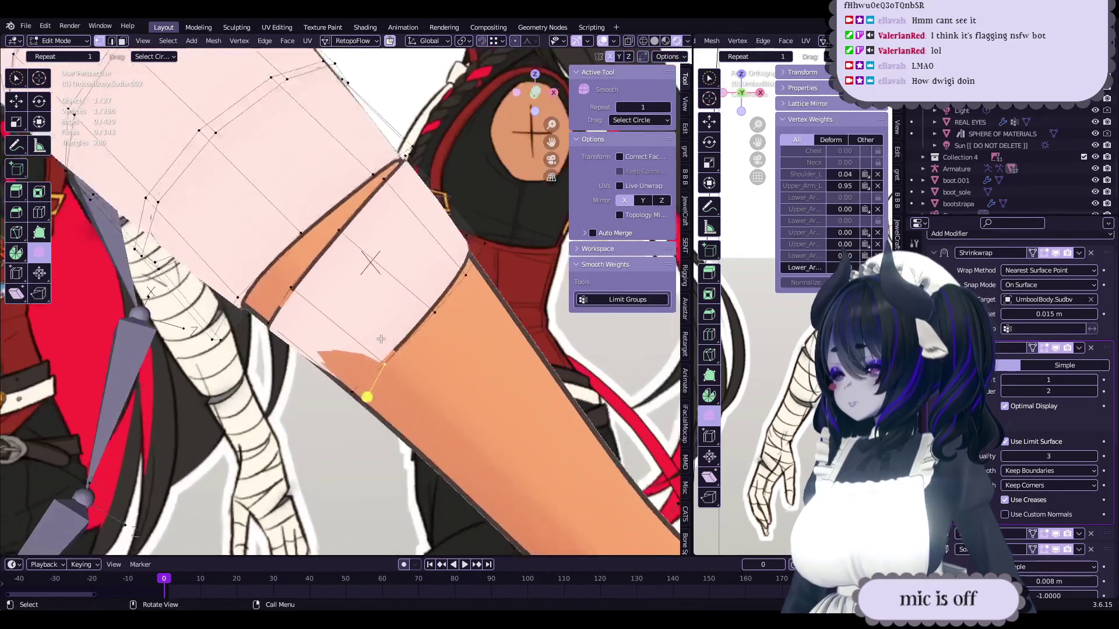
# - Inflate the strip slightly outward and move its edge vertices tighter against the arm
pyautogui.click(446, 371)
pyautogui.moveTo(445, 371); pyautogui.dragTo(452, 335, button='middle')
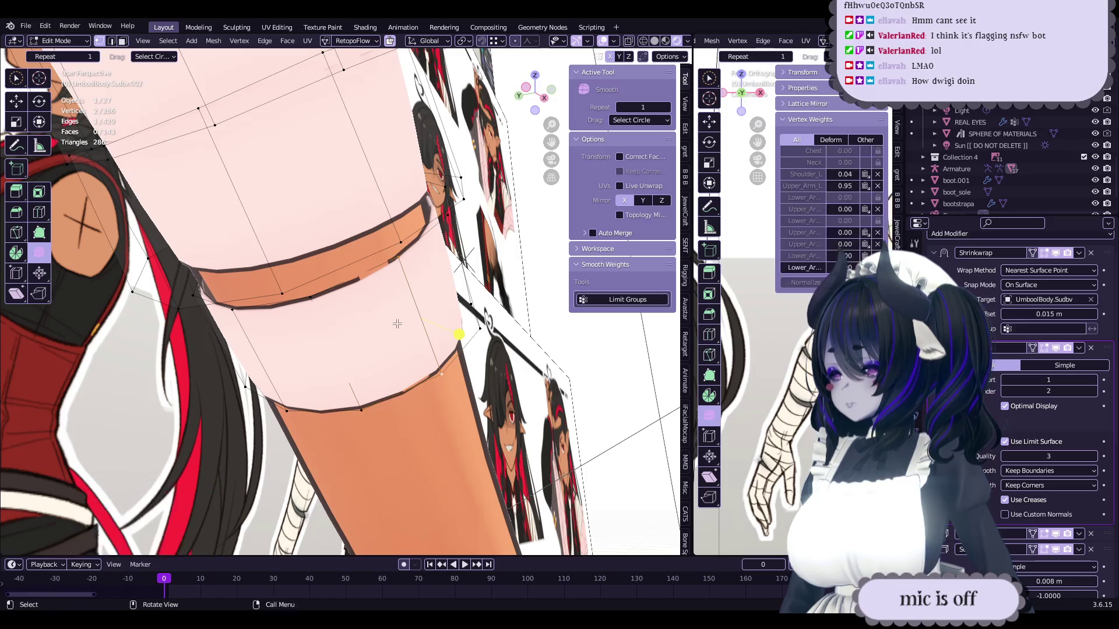
pyautogui.moveTo(277, 354)
pyautogui.mouseDown(button='middle')
pyautogui.moveTo(312, 379)
pyautogui.moveTo(337, 349)
pyautogui.mouseUp(button='middle')
pyautogui.press('g')
pyautogui.click(417, 252)
pyautogui.moveTo(417, 252)
pyautogui.mouseDown(button='middle')
pyautogui.moveTo(403, 300)
pyautogui.moveTo(449, 321)
pyautogui.moveTo(474, 315)
pyautogui.moveTo(375, 307)
pyautogui.mouseUp(button='middle')
pyautogui.click(402, 300)
pyautogui.press('g')
# - Touch up the elbow strip with the sculpt Grab brush and save the file
pyautogui.hotkey('ctrl', 'Tab')
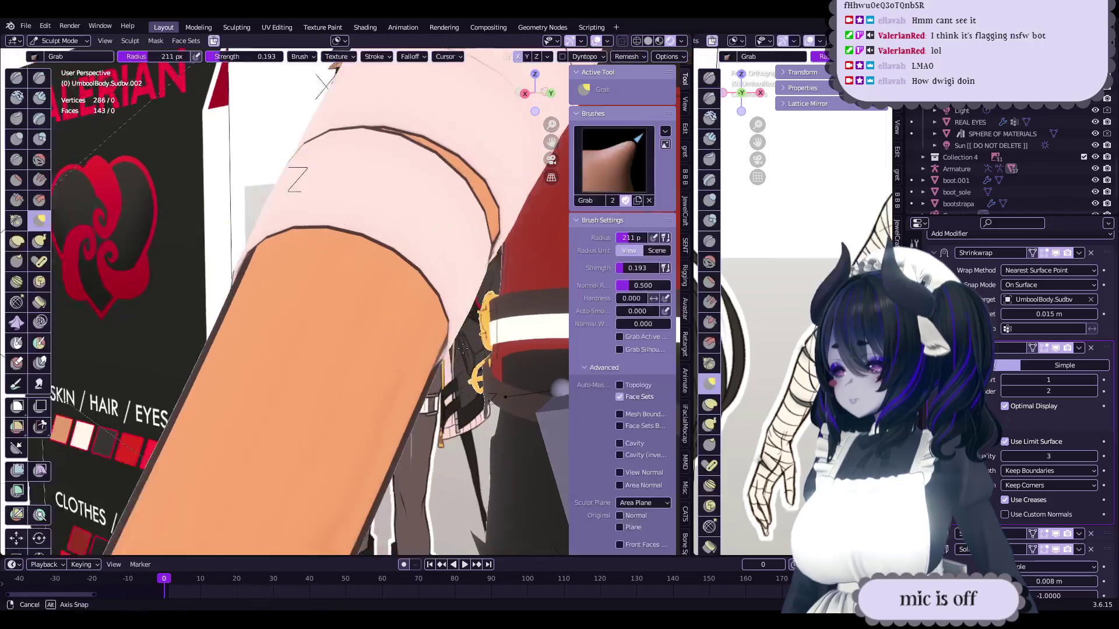
pyautogui.scroll(-6, 375, 306)
pyautogui.press('Tab')
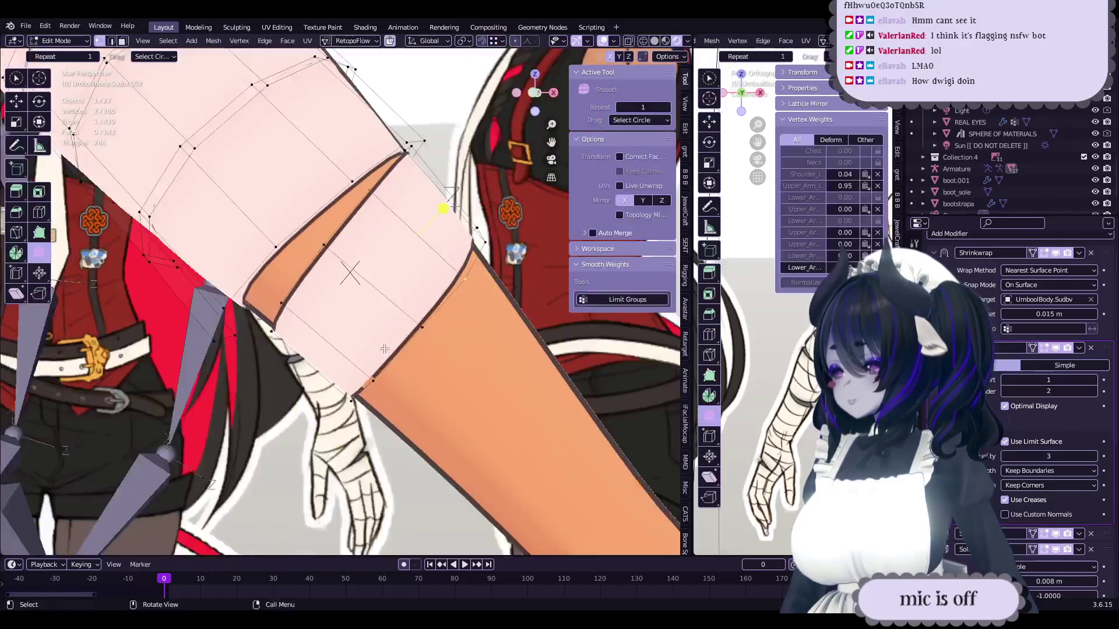
pyautogui.scroll(2, 388, 335)
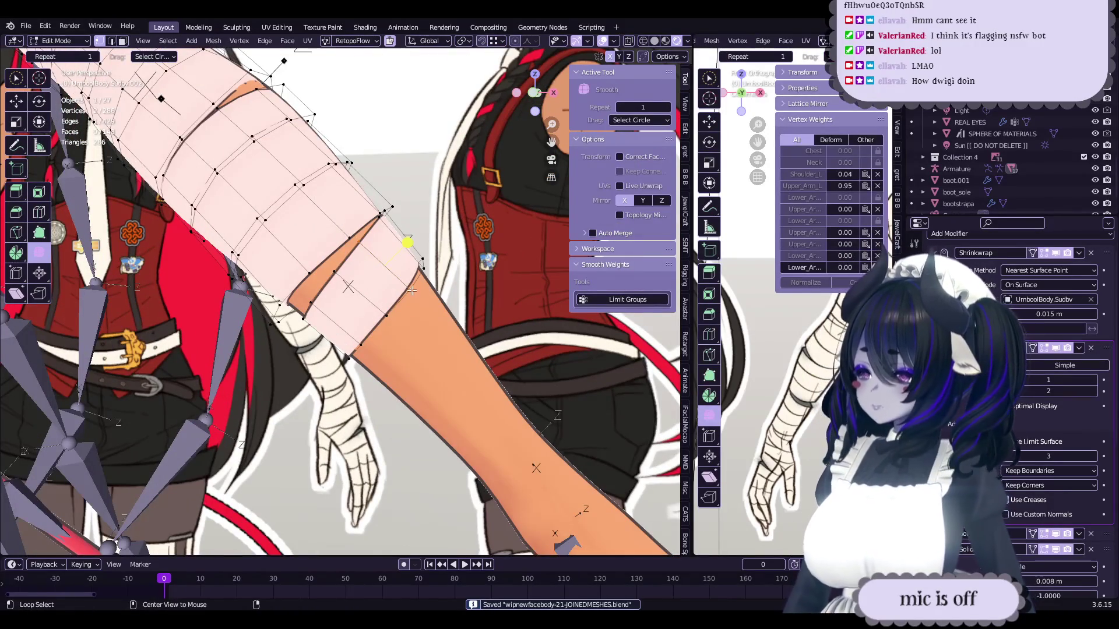
pyautogui.scroll(2, 413, 289)
pyautogui.moveTo(350, 312)
pyautogui.mouseDown(button='middle')
pyautogui.moveTo(291, 320)
pyautogui.moveTo(350, 354)
pyautogui.moveTo(361, 283)
pyautogui.moveTo(331, 298)
pyautogui.mouseUp(button='middle')
pyautogui.hotkey('ctrl', 'Tab')
pyautogui.press('Tab')
pyautogui.hotkey('ctrl', 'Tab')
pyautogui.moveTo(408, 361)
pyautogui.mouseDown(button='middle')
pyautogui.moveTo(427, 369)
pyautogui.moveTo(419, 362)
pyautogui.moveTo(367, 382)
pyautogui.moveTo(402, 345)
pyautogui.mouseUp(button='middle')
pyautogui.scroll(-3, 419, 362)
pyautogui.hotkey('ctrl', 's')
# - Inspect the bandage around the arm and return the mesh to Edit Mode
pyautogui.scroll(2, 393, 352)
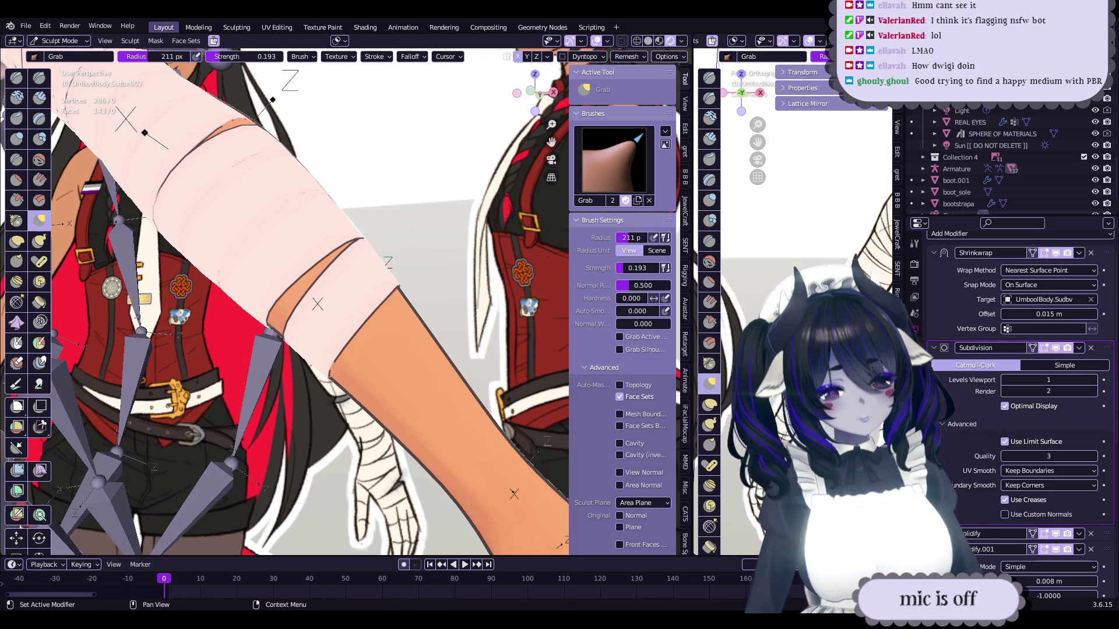
pyautogui.scroll(3, 279, 299)
pyautogui.moveTo(279, 299)
pyautogui.mouseDown(button='middle')
pyautogui.moveTo(250, 320)
pyautogui.moveTo(367, 286)
pyautogui.moveTo(407, 306)
pyautogui.moveTo(259, 297)
pyautogui.mouseUp(button='middle')
pyautogui.click(59, 40)
pyautogui.click(57, 68)
pyautogui.moveTo(347, 303); pyautogui.dragTo(352, 314, button='middle')
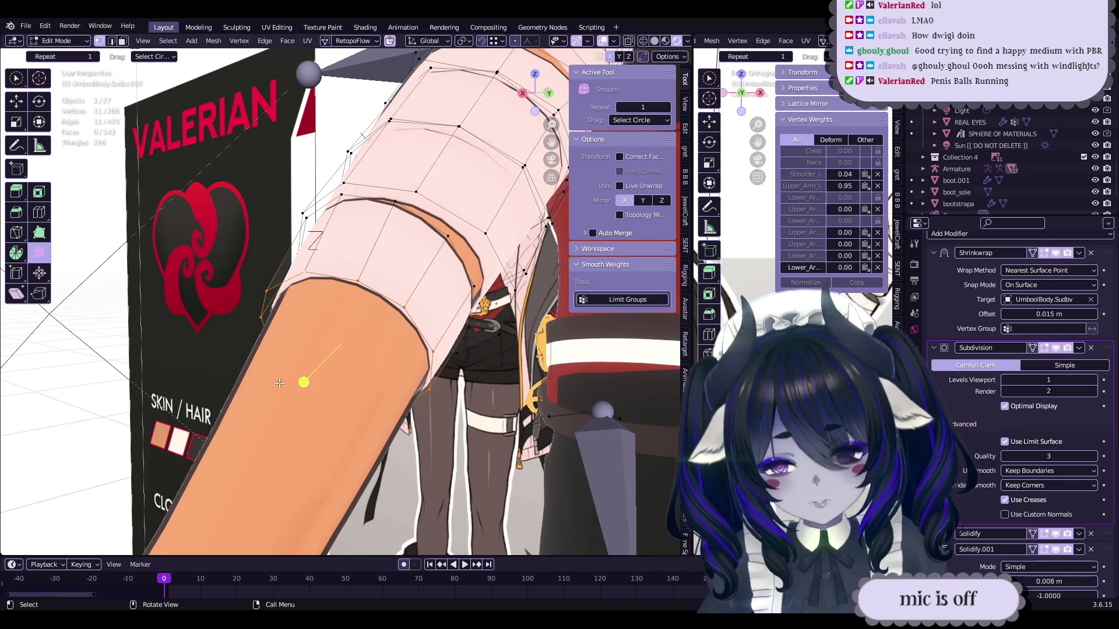
pyautogui.moveTo(249, 322); pyautogui.dragTo(432, 350, button='middle')
# - Check the strip in Object Mode, return to Edit Mode, and save the file
pyautogui.press('Tab')
pyautogui.moveTo(436, 512)
pyautogui.mouseDown(button='middle')
pyautogui.moveTo(391, 382)
pyautogui.moveTo(355, 366)
pyautogui.mouseUp(button='middle')
pyautogui.press('Tab')
pyautogui.hotkey('ctrl', 's')
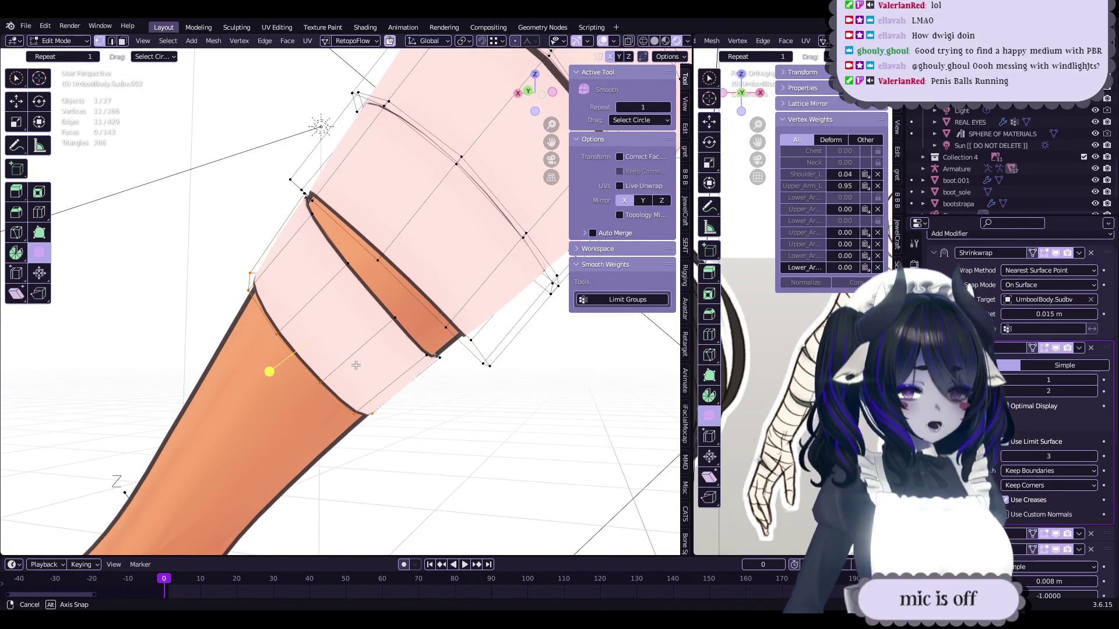
pyautogui.moveTo(355, 365); pyautogui.dragTo(355, 365, button='middle')
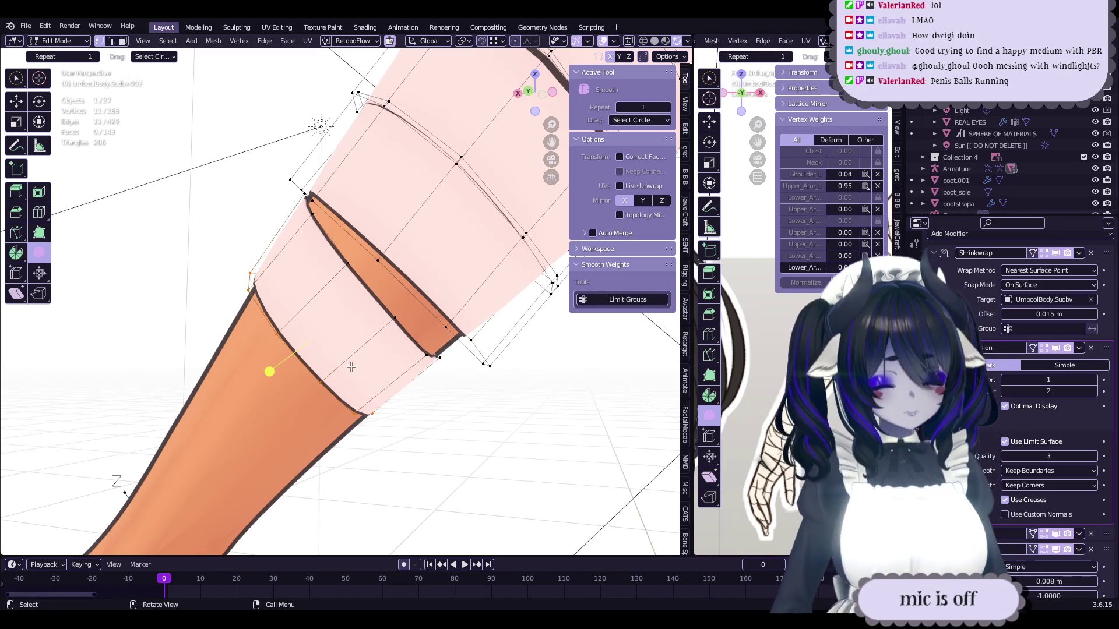
pyautogui.moveTo(347, 358)
pyautogui.mouseDown(button='middle')
pyautogui.moveTo(338, 394)
pyautogui.moveTo(376, 356)
pyautogui.moveTo(375, 368)
pyautogui.moveTo(368, 320)
pyautogui.moveTo(350, 373)
pyautogui.moveTo(313, 371)
pyautogui.moveTo(380, 338)
pyautogui.moveTo(375, 324)
pyautogui.mouseUp(button='middle')
pyautogui.press('Tab')
pyautogui.press('Tab')
# - Nudge the strip's border edge closer to the arm and save again
pyautogui.click(382, 368)
pyautogui.moveTo(420, 348); pyautogui.dragTo(429, 352)
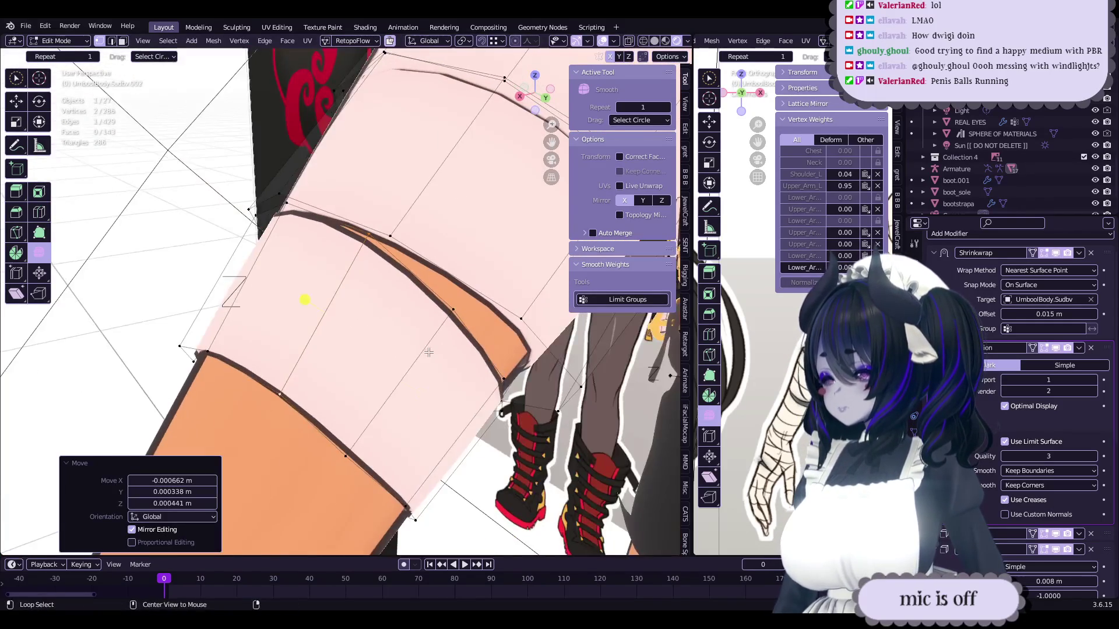
pyautogui.moveTo(429, 352); pyautogui.dragTo(409, 334, button='middle')
pyautogui.moveTo(410, 334); pyautogui.dragTo(373, 350)
pyautogui.moveTo(373, 350)
pyautogui.mouseDown(button='middle')
pyautogui.moveTo(357, 334)
pyautogui.moveTo(363, 356)
pyautogui.mouseUp(button='middle')
pyautogui.moveTo(363, 356); pyautogui.dragTo(380, 362)
pyautogui.moveTo(380, 361)
pyautogui.mouseDown(button='middle')
pyautogui.moveTo(369, 325)
pyautogui.moveTo(315, 357)
pyautogui.moveTo(320, 273)
pyautogui.moveTo(343, 337)
pyautogui.moveTo(481, 310)
pyautogui.moveTo(437, 404)
pyautogui.moveTo(408, 391)
pyautogui.moveTo(434, 386)
pyautogui.moveTo(516, 289)
pyautogui.moveTo(490, 373)
pyautogui.moveTo(476, 320)
pyautogui.moveTo(470, 336)
pyautogui.mouseUp(button='middle')
pyautogui.press('Tab')
pyautogui.hotkey('ctrl', 's')
pyautogui.scroll(-5, 363, 295)
# - Duplicate the bandage strip and rotate and move the copy just below the first
pyautogui.press('Tab')
pyautogui.press('l')
pyautogui.hotkey('shift', 'd')
pyautogui.click(332, 303)
pyautogui.press('r')
pyautogui.click(432, 310)
pyautogui.press('g')
pyautogui.press('Escape')
pyautogui.press('r')
pyautogui.click(466, 309)
pyautogui.press('g')
pyautogui.click(481, 310)
# - Shrink the new strip onto the arm and fine-tune it with tiny moves and a rotation
pyautogui.hotkey('alt', 's')
pyautogui.click(399, 409)
pyautogui.press('g')
pyautogui.click(466, 350)
pyautogui.press('g')
pyautogui.click(500, 316)
pyautogui.press('r')
pyautogui.click(487, 366)
pyautogui.press('g')
pyautogui.click(487, 366)
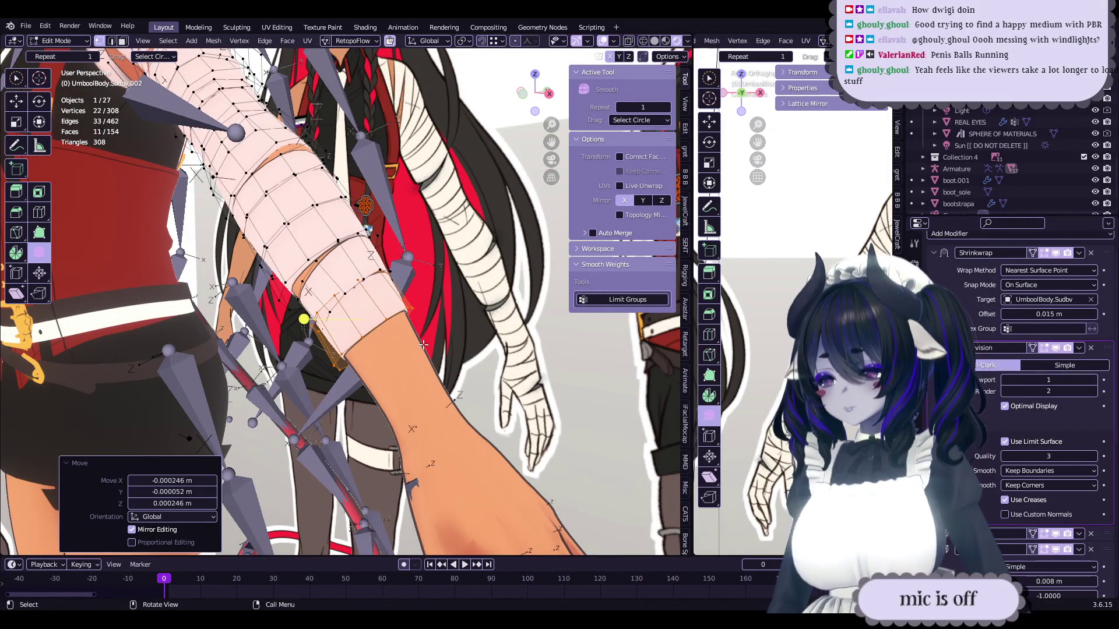
# - Select the lower strip's bottom edge loop and rotate it to follow the arm
pyautogui.moveTo(417, 355)
pyautogui.mouseDown(button='middle')
pyautogui.moveTo(461, 320)
pyautogui.moveTo(392, 274)
pyautogui.mouseUp(button='middle')
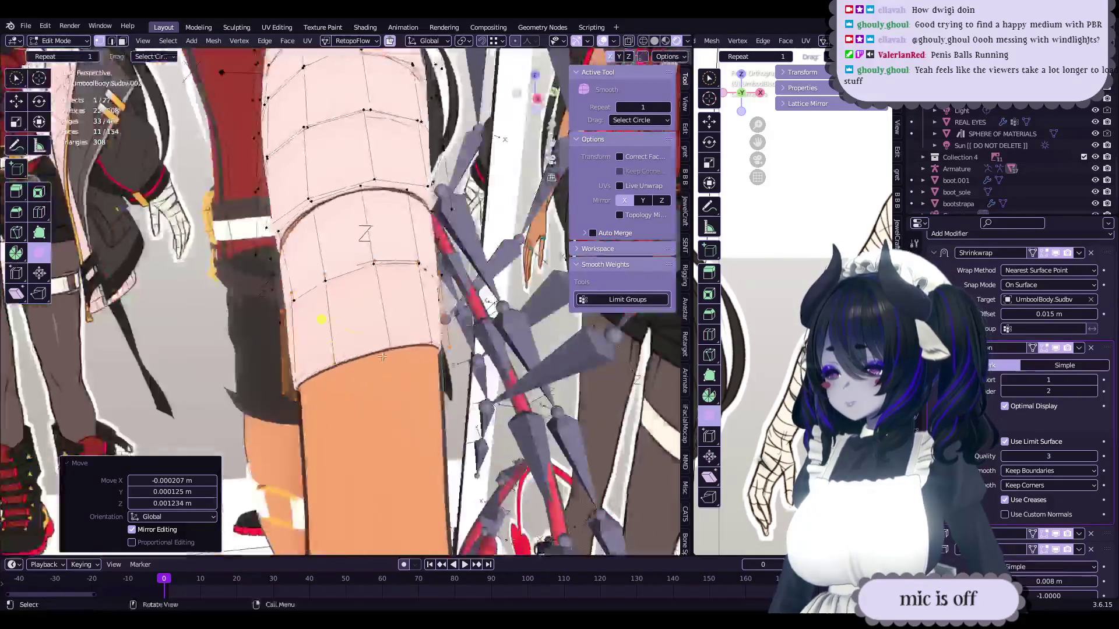
pyautogui.keyDown('alt'); pyautogui.click(392, 274); pyautogui.keyUp('alt')
pyautogui.scroll(-2, 380, 320)
pyautogui.press('r')
pyautogui.click(491, 380)
pyautogui.moveTo(491, 380)
pyautogui.mouseDown(button='middle')
pyautogui.moveTo(396, 298)
pyautogui.moveTo(364, 299)
pyautogui.mouseUp(button='middle')
# - Turn on X-ray, select other edge loops on the strip, and save the file
pyautogui.keyDown('alt'); pyautogui.click(334, 314); pyautogui.keyUp('alt')
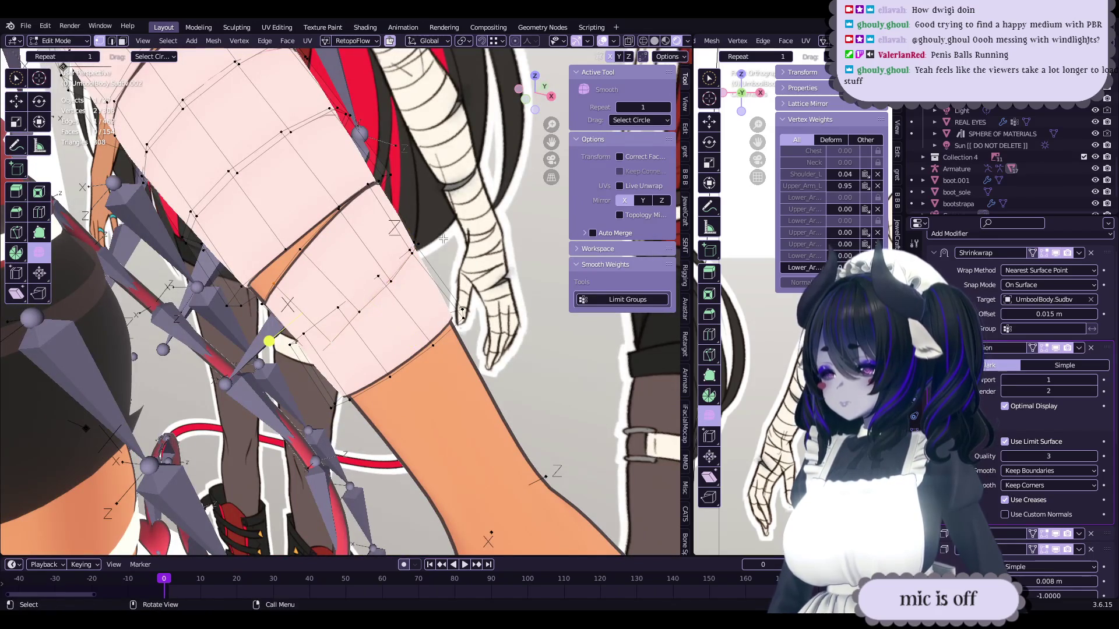
pyautogui.click(628, 42)
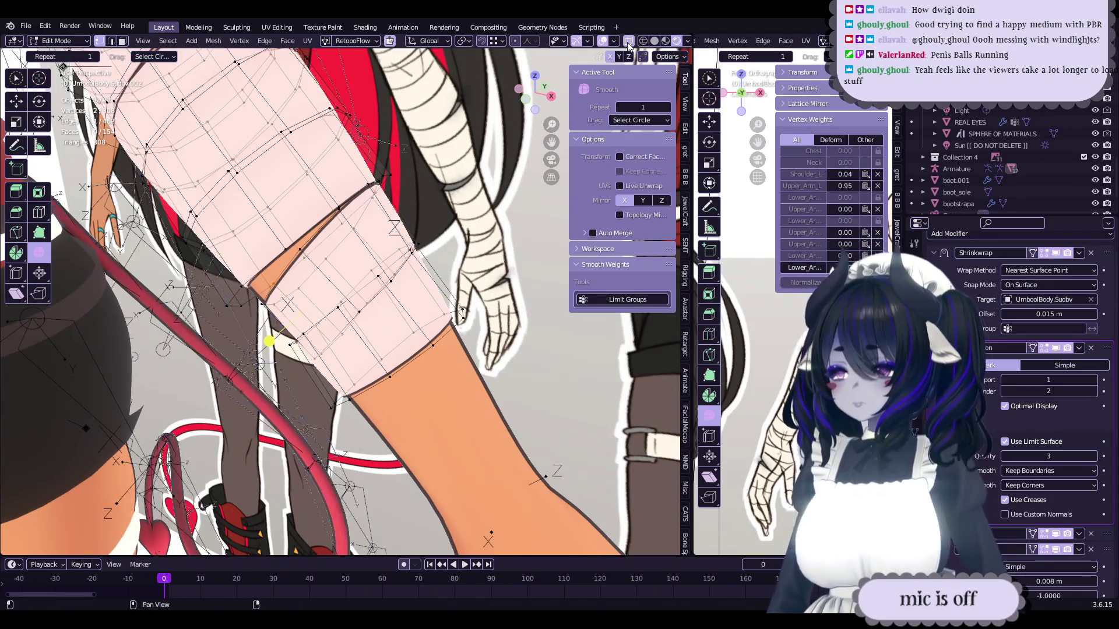
pyautogui.keyDown('alt'); pyautogui.click(373, 274); pyautogui.keyUp('alt')
pyautogui.moveTo(374, 274)
pyautogui.mouseDown(button='middle')
pyautogui.moveTo(591, 86)
pyautogui.moveTo(496, 255)
pyautogui.moveTo(429, 268)
pyautogui.moveTo(406, 88)
pyautogui.moveTo(379, 440)
pyautogui.moveTo(402, 190)
pyautogui.mouseUp(button='middle')
pyautogui.hotkey('ctrl', 's')
pyautogui.moveTo(400, 250)
pyautogui.mouseDown(button='middle')
pyautogui.moveTo(396, 313)
pyautogui.moveTo(424, 328)
pyautogui.moveTo(368, 323)
pyautogui.moveTo(375, 332)
pyautogui.moveTo(393, 307)
pyautogui.moveTo(468, 309)
pyautogui.moveTo(411, 308)
pyautogui.mouseUp(button='middle')
# - Duplicate the strip, offset it about 16 mm in X and −19 mm in Z, and trackball-tilt it
pyautogui.click(468, 310)
pyautogui.press('l')
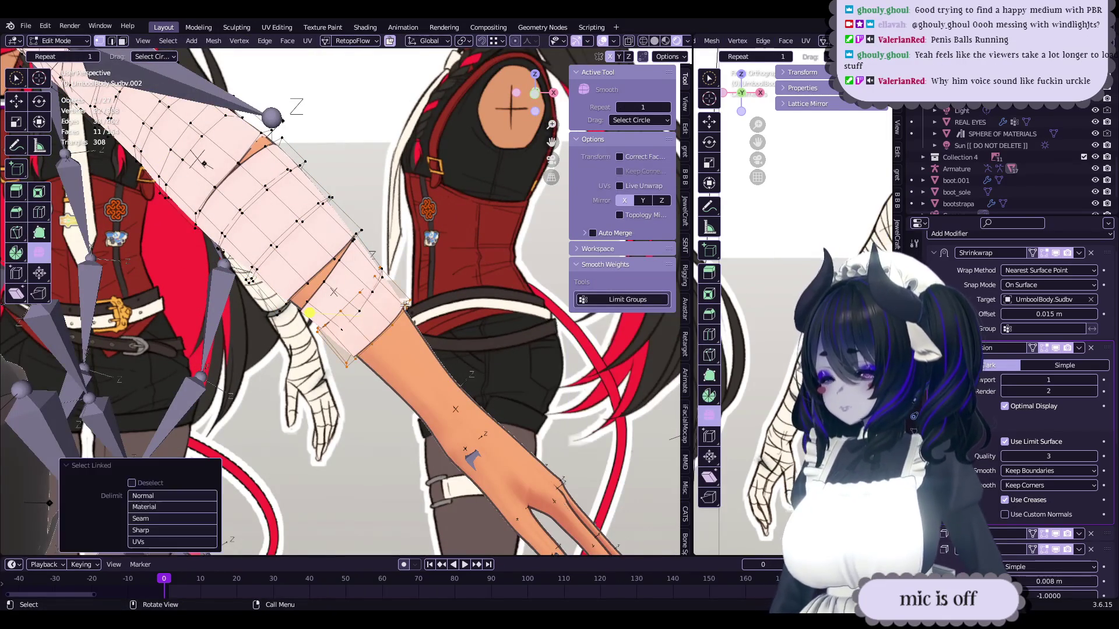
pyautogui.hotkey('shift', 'd')
pyautogui.click(410, 301)
pyautogui.scroll(2, 410, 303)
pyautogui.press('g')
pyautogui.click(413, 305)
pyautogui.press('r')
pyautogui.press('r')
pyautogui.click(411, 308)
pyautogui.moveTo(411, 308); pyautogui.dragTo(372, 319, button='middle')
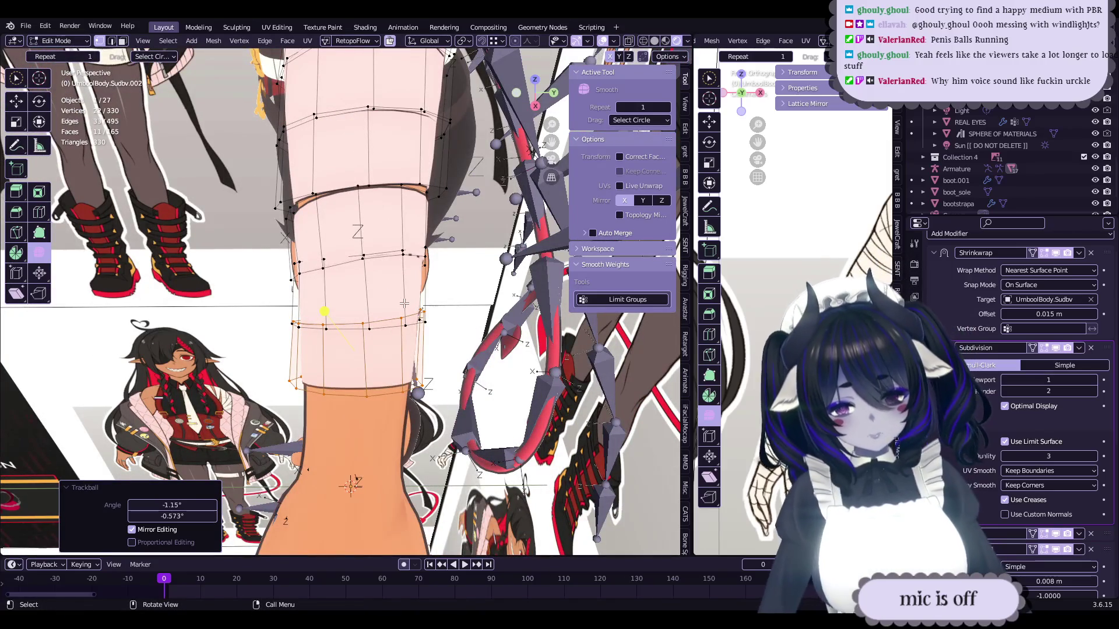
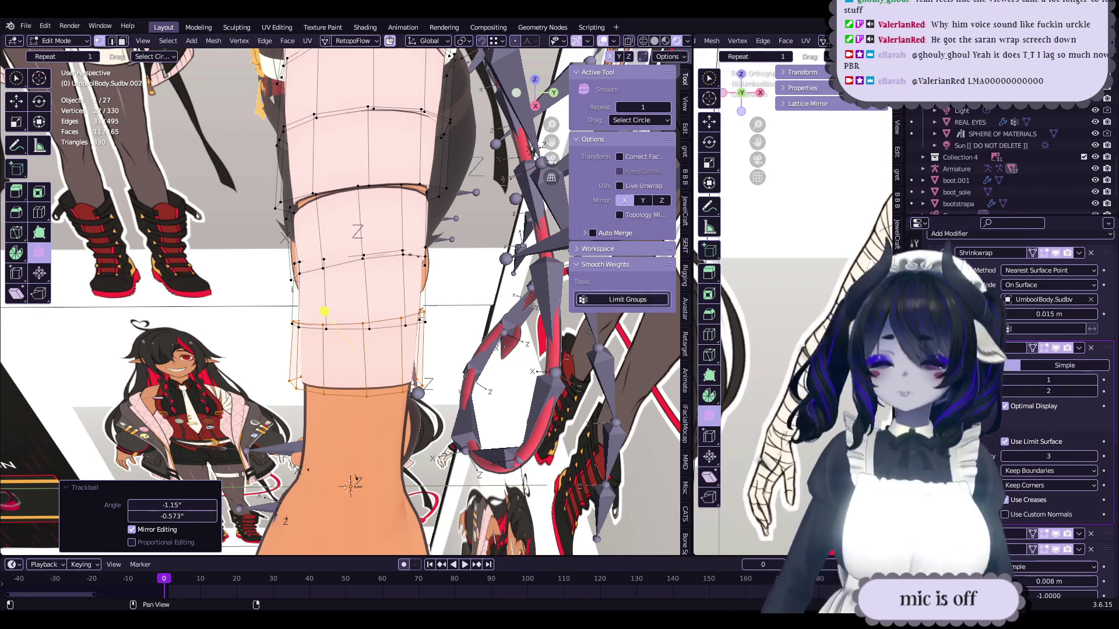
# - Rotate the selected upper-arm band vertices slightly and save the file
pyautogui.moveTo(351, 486); pyautogui.dragTo(428, 283, button='middle')
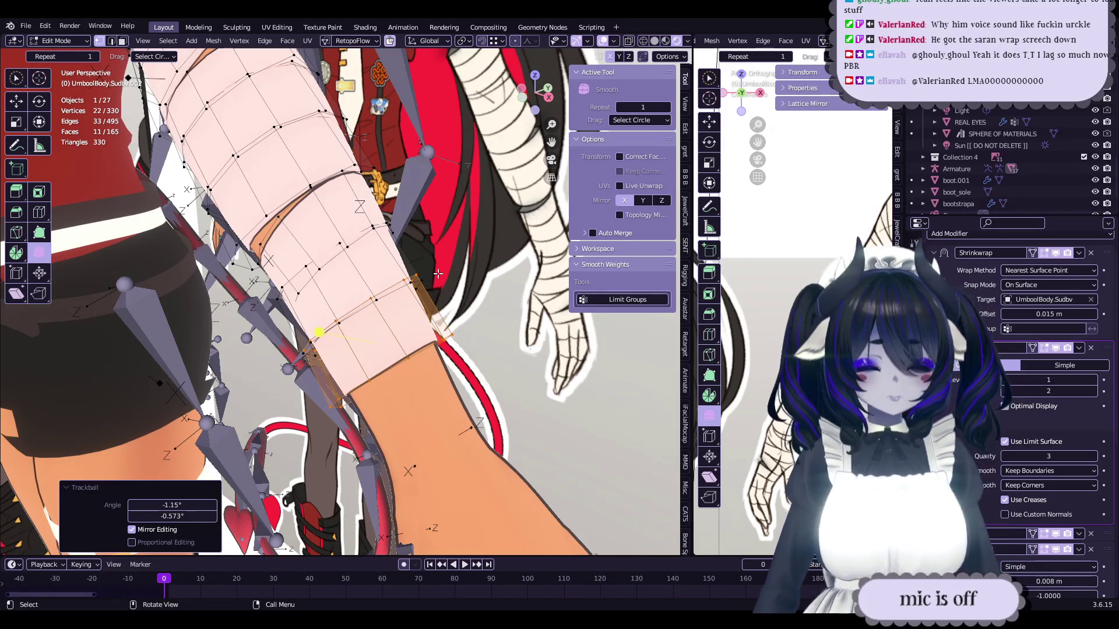
pyautogui.moveTo(438, 270)
pyautogui.mouseDown(button='middle')
pyautogui.moveTo(396, 294)
pyautogui.moveTo(457, 282)
pyautogui.moveTo(457, 306)
pyautogui.moveTo(440, 312)
pyautogui.moveTo(506, 293)
pyautogui.moveTo(456, 321)
pyautogui.mouseUp(button='middle')
pyautogui.press('r')
pyautogui.click(455, 317)
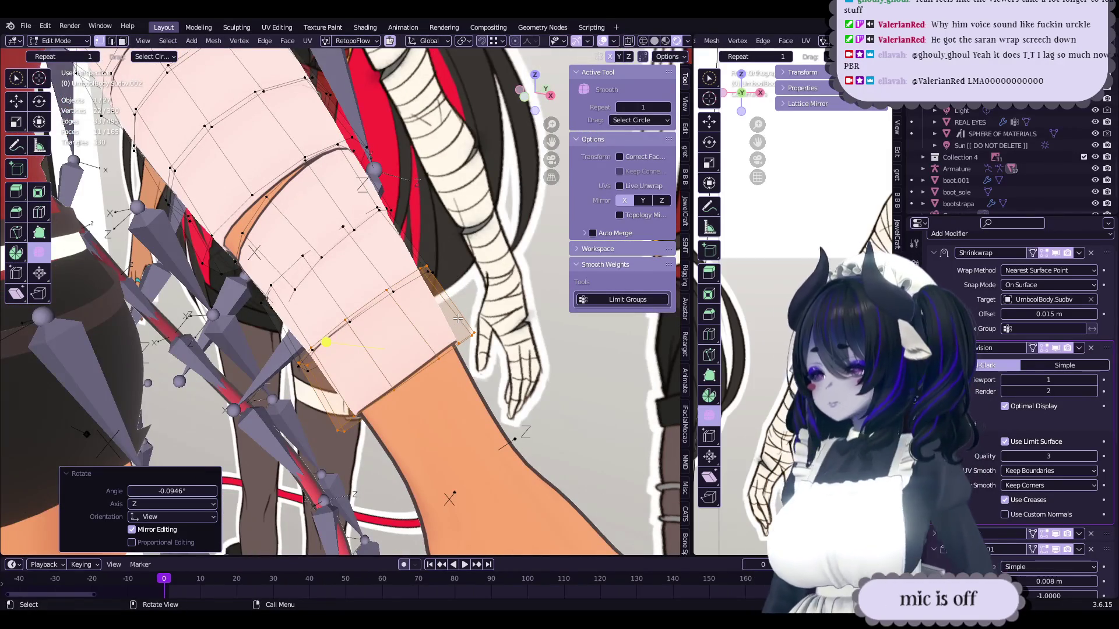
pyautogui.hotkey('ctrl', 's')
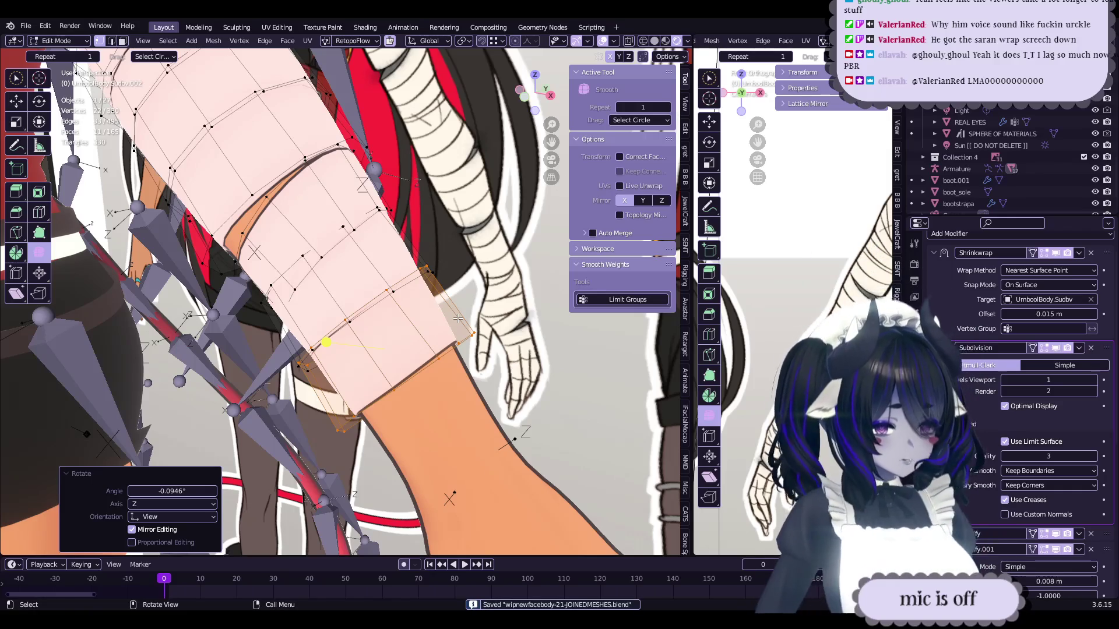
# - Rotate the selected band vertices by roughly 2° to better follow the arm
pyautogui.moveTo(456, 319)
pyautogui.mouseDown(button='middle')
pyautogui.moveTo(434, 326)
pyautogui.moveTo(525, 304)
pyautogui.moveTo(516, 319)
pyautogui.mouseUp(button='middle')
pyautogui.press('r')
pyautogui.rightClick(516, 321)
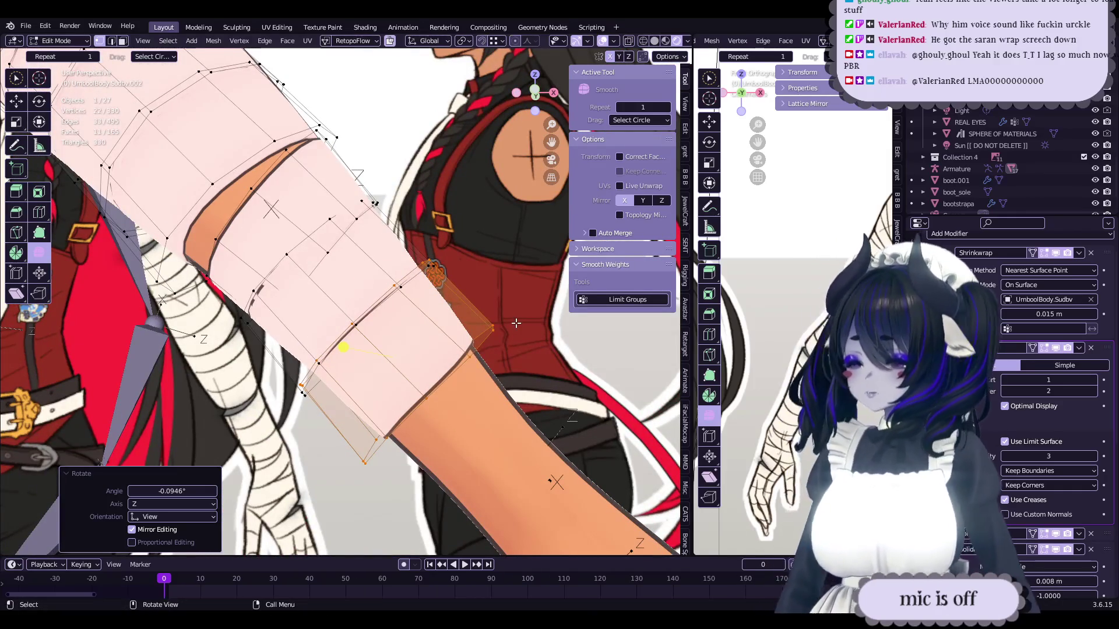
pyautogui.moveTo(516, 323)
pyautogui.mouseDown(button='middle')
pyautogui.moveTo(434, 348)
pyautogui.moveTo(467, 344)
pyautogui.moveTo(416, 349)
pyautogui.moveTo(476, 344)
pyautogui.moveTo(370, 333)
pyautogui.mouseUp(button='middle')
pyautogui.press('r')
pyautogui.click(495, 324)
# - Move a pair of band-edge vertices with proportional editing so the band hugs the arm
pyautogui.click(443, 341)
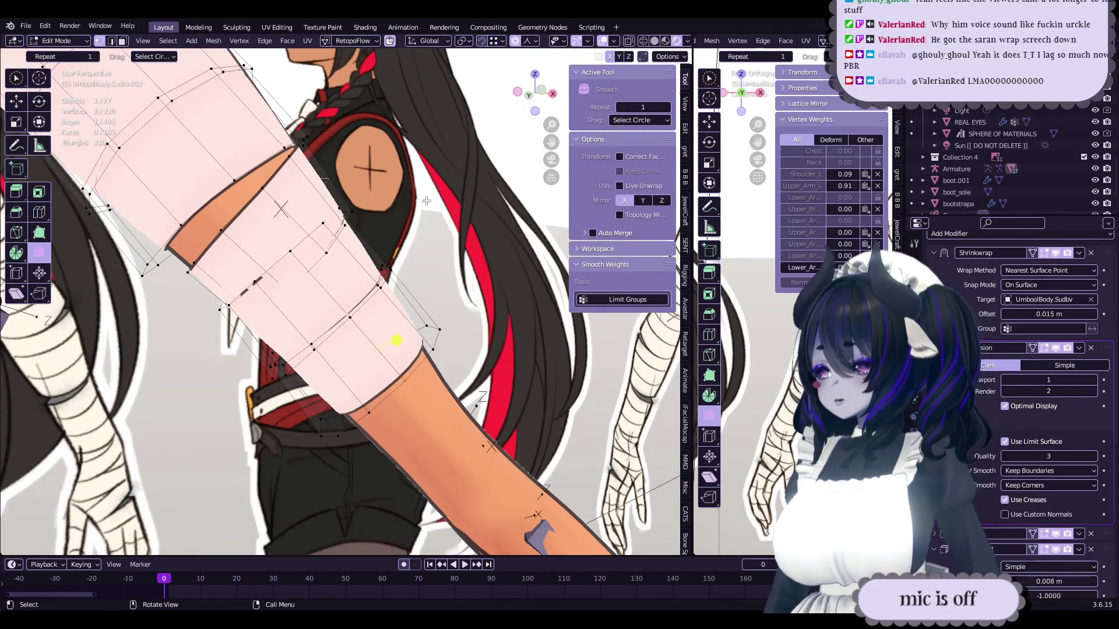
pyautogui.moveTo(461, 136); pyautogui.dragTo(422, 238, button='middle')
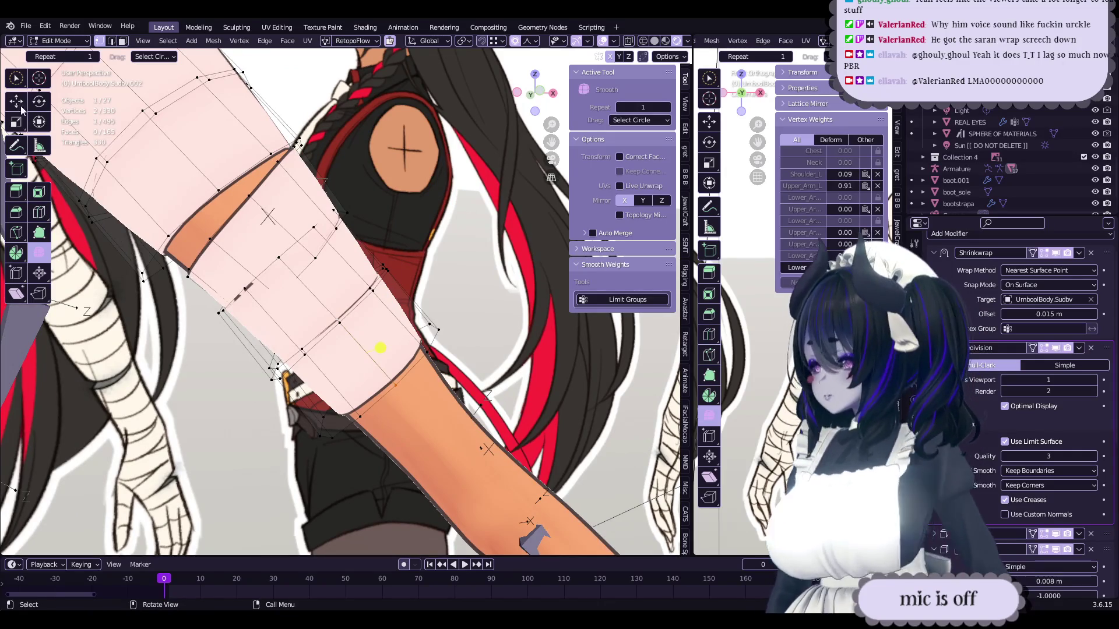
pyautogui.moveTo(383, 364); pyautogui.dragTo(384, 372)
pyautogui.scroll(-9, 391, 369)
pyautogui.moveTo(384, 371)
pyautogui.mouseDown(button='middle')
pyautogui.moveTo(371, 343)
pyautogui.moveTo(369, 382)
pyautogui.mouseUp(button='middle')
pyautogui.moveTo(368, 382); pyautogui.dragTo(441, 331)
pyautogui.click(441, 331)
# - Select the whole connected band and shift it along the arm
pyautogui.moveTo(442, 332); pyautogui.dragTo(465, 391, button='middle')
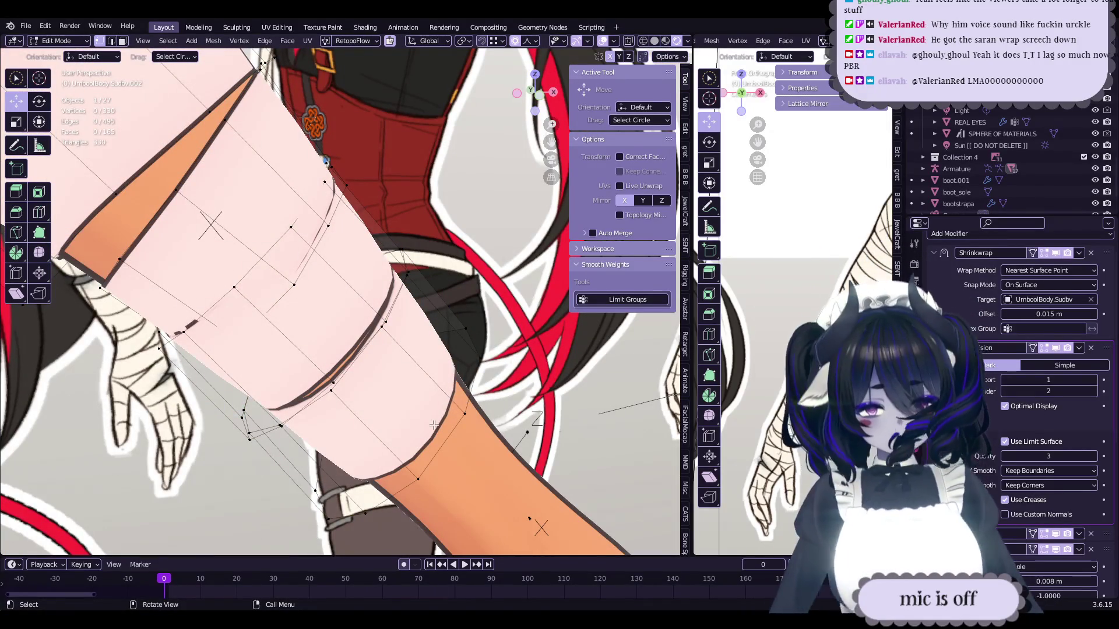
pyautogui.press('l')
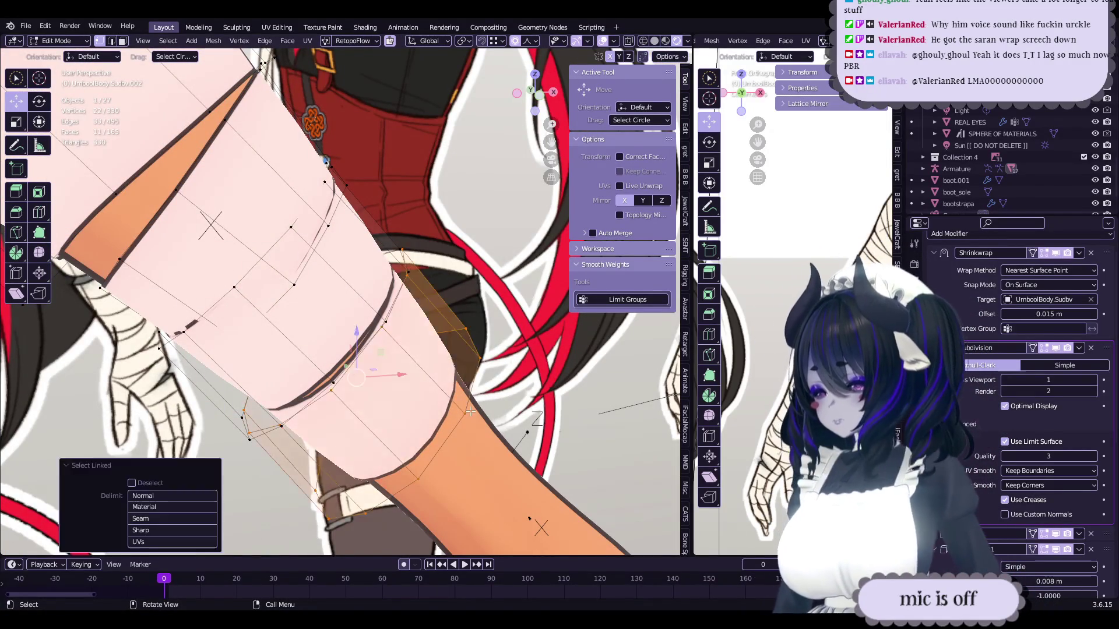
pyautogui.moveTo(470, 412); pyautogui.dragTo(463, 373, button='middle')
pyautogui.moveTo(463, 373); pyautogui.dragTo(462, 359)
pyautogui.moveTo(472, 330)
pyautogui.mouseDown(button='middle')
pyautogui.moveTo(395, 377)
pyautogui.moveTo(424, 363)
pyautogui.moveTo(461, 382)
pyautogui.moveTo(329, 357)
pyautogui.moveTo(431, 382)
pyautogui.moveTo(460, 377)
pyautogui.moveTo(388, 373)
pyautogui.moveTo(454, 369)
pyautogui.moveTo(424, 357)
pyautogui.moveTo(385, 387)
pyautogui.moveTo(397, 404)
pyautogui.moveTo(377, 411)
pyautogui.mouseUp(button='middle')
# - Preview the wrap in Object Mode, nudge one band vertex, and save
pyautogui.press('Tab')
pyautogui.press('Tab')
pyautogui.click(454, 391)
pyautogui.press('g')
pyautogui.click(454, 390)
pyautogui.press('Tab')
pyautogui.hotkey('ctrl', 's')
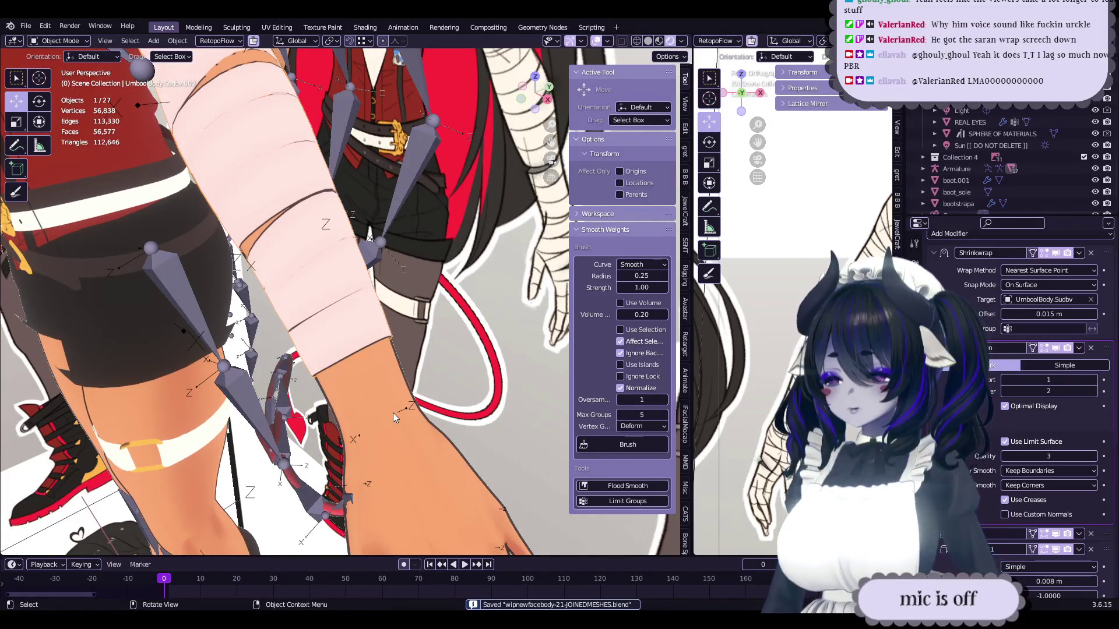
# - Select the whole lower bandage strip and slide it down toward the wrist
pyautogui.moveTo(391, 415); pyautogui.dragTo(404, 406, button='middle')
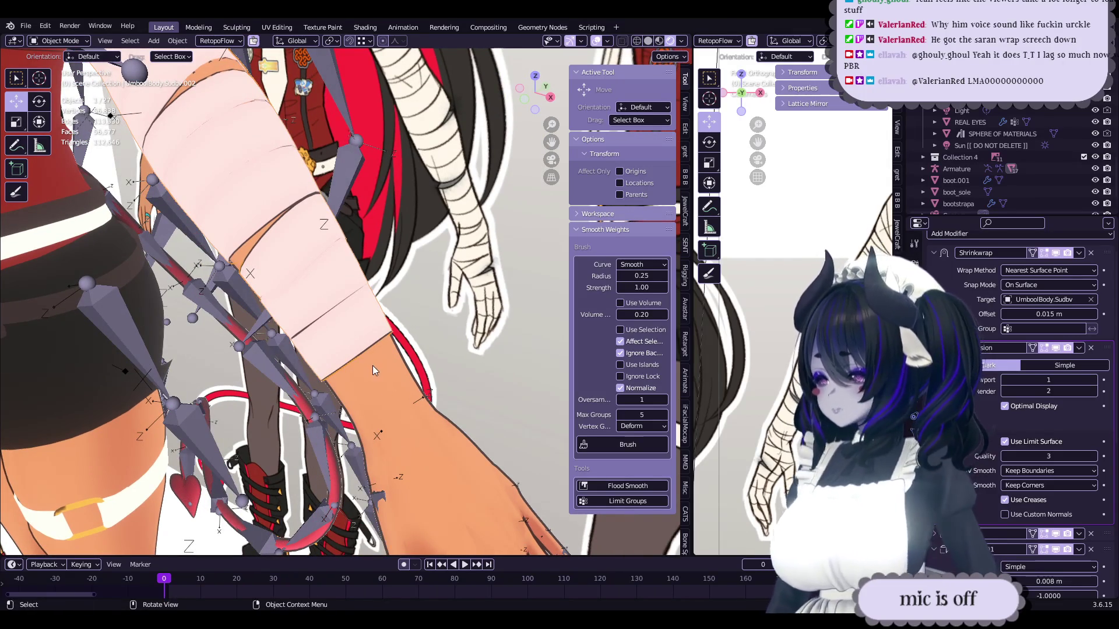
pyautogui.press('Tab')
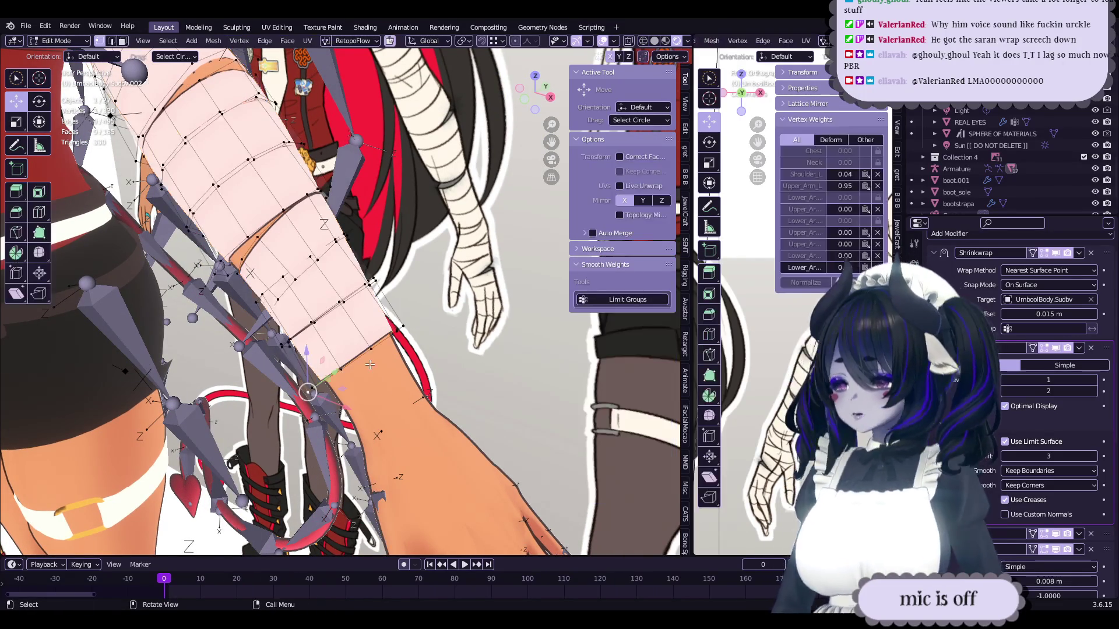
pyautogui.press('l')
pyautogui.moveTo(368, 346); pyautogui.dragTo(385, 361)
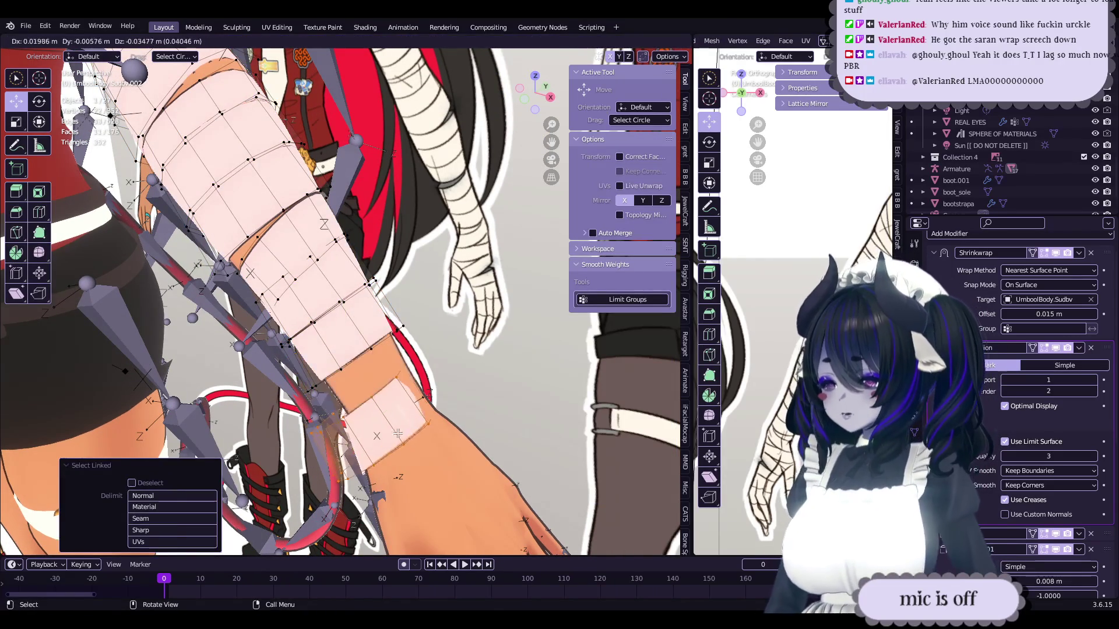
pyautogui.moveTo(384, 362); pyautogui.dragTo(407, 379, button='middle')
pyautogui.moveTo(408, 379); pyautogui.dragTo(442, 405)
pyautogui.moveTo(443, 405)
pyautogui.mouseDown(button='middle')
pyautogui.moveTo(414, 403)
pyautogui.moveTo(430, 385)
pyautogui.mouseUp(button='middle')
# - Tilt the strip by -4.29° and nudge it into position
pyautogui.press('r')
pyautogui.click(428, 391)
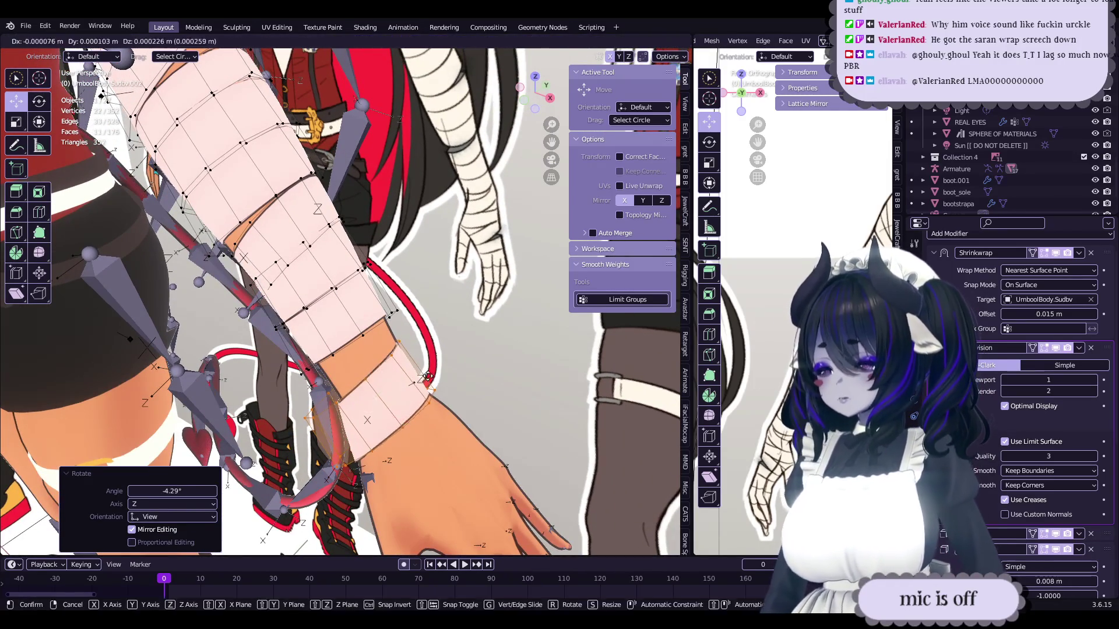
pyautogui.moveTo(428, 379); pyautogui.dragTo(430, 378)
pyautogui.moveTo(430, 377)
pyautogui.mouseDown(button='middle')
pyautogui.moveTo(447, 368)
pyautogui.moveTo(402, 373)
pyautogui.mouseUp(button='middle')
# - Move a pair of strip vertices with proportional editing to fit the arm
pyautogui.click(446, 368)
pyautogui.click(401, 373)
pyautogui.press('g')
pyautogui.click(401, 373)
pyautogui.moveTo(506, 69)
pyautogui.mouseDown(button='middle')
pyautogui.moveTo(428, 348)
pyautogui.moveTo(430, 321)
pyautogui.moveTo(383, 336)
pyautogui.moveTo(380, 353)
pyautogui.moveTo(426, 327)
pyautogui.moveTo(423, 363)
pyautogui.moveTo(314, 379)
pyautogui.mouseUp(button='middle')
pyautogui.press('g')
pyautogui.click(431, 334)
# - Rotate the edge vertices 2.93°, then nudge them and a single vertex with smaller falloff
pyautogui.press('r')
pyautogui.click(431, 333)
pyautogui.press('g')
pyautogui.click(379, 361)
pyautogui.click(313, 382)
pyautogui.press('g')
pyautogui.scroll(4, 304, 392)
pyautogui.click(350, 388)
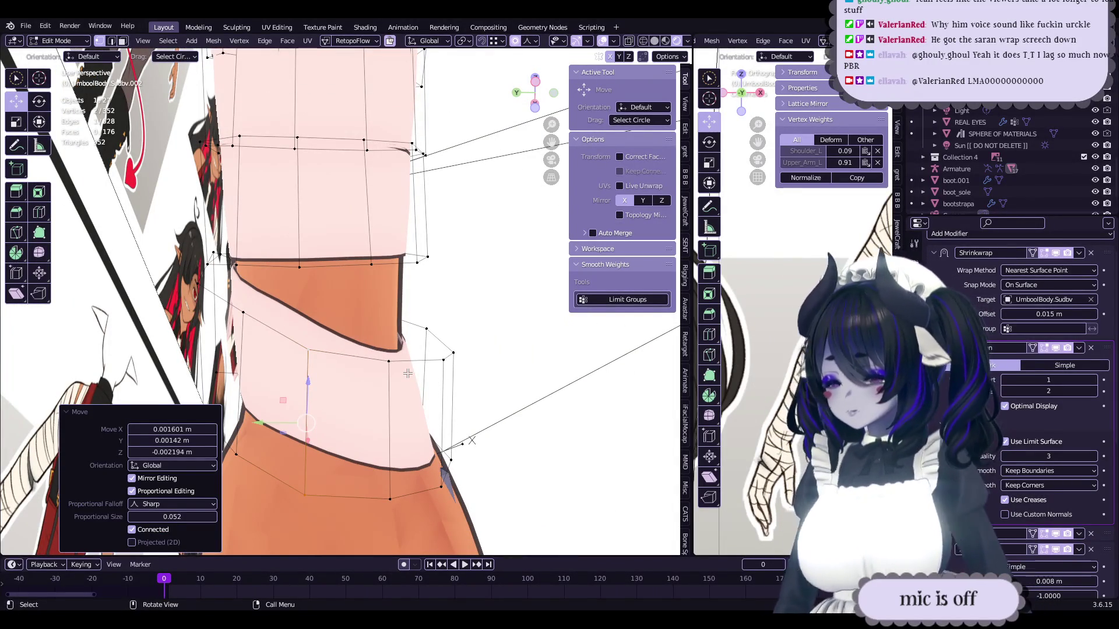
# - Undo the last change and push the band's edge loop up and outward with proportional editing
pyautogui.moveTo(408, 373); pyautogui.dragTo(412, 376, button='middle')
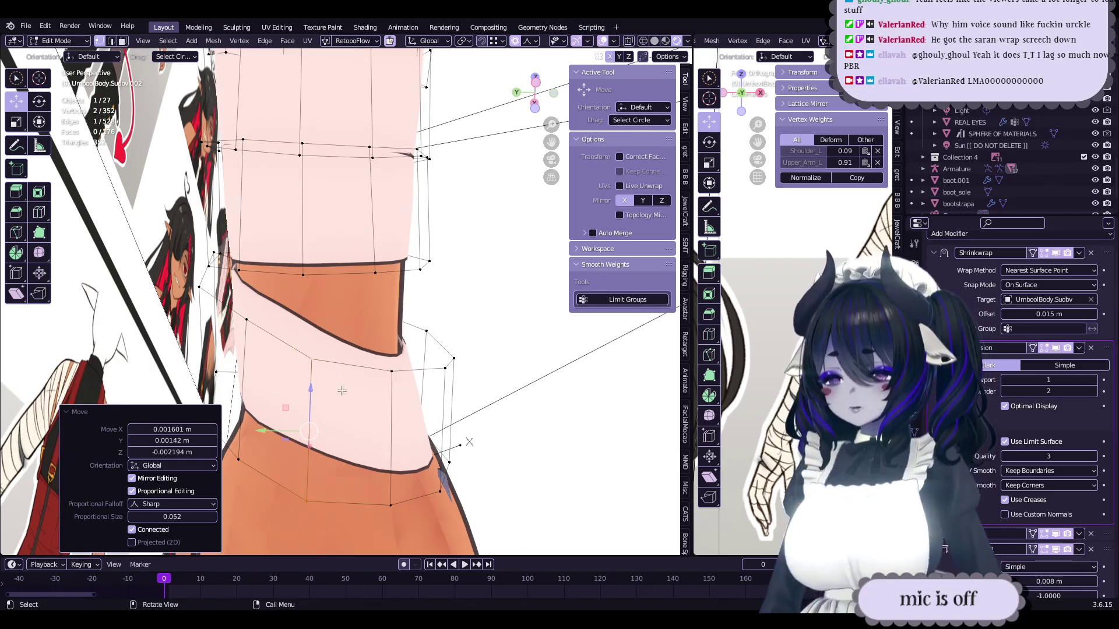
pyautogui.hotkey('ctrl', 'z')
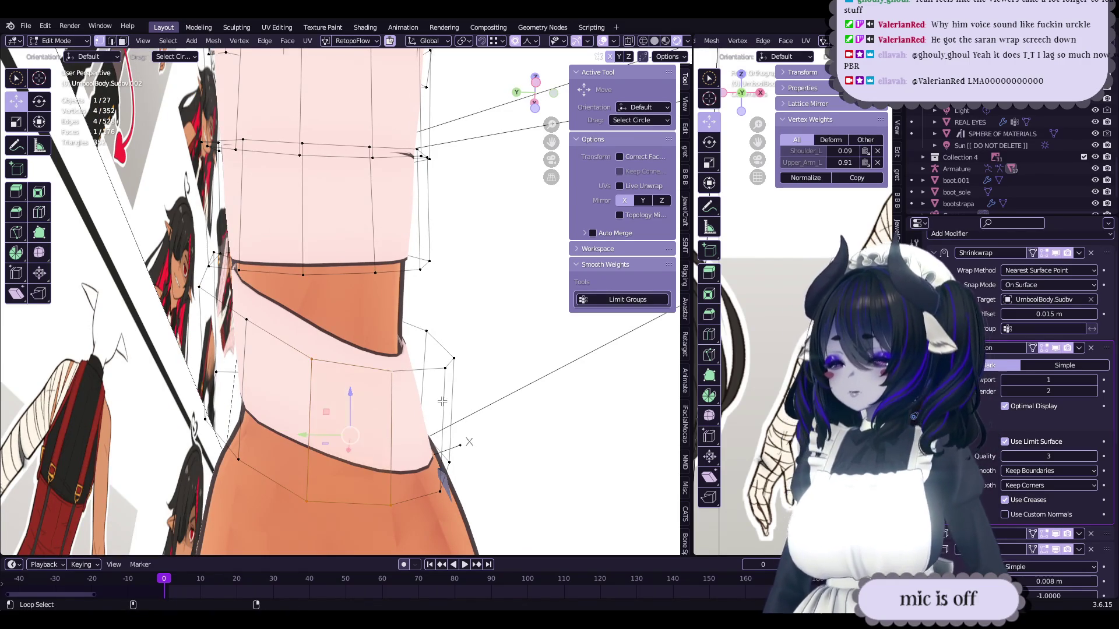
pyautogui.moveTo(351, 435)
pyautogui.mouseDown()
pyautogui.moveTo(373, 420)
pyautogui.moveTo(361, 408)
pyautogui.mouseUp()
pyautogui.moveTo(361, 407)
pyautogui.mouseDown(button='middle')
pyautogui.moveTo(350, 393)
pyautogui.moveTo(309, 402)
pyautogui.mouseUp(button='middle')
pyautogui.moveTo(309, 402); pyautogui.dragTo(360, 358)
pyautogui.moveTo(379, 353)
pyautogui.mouseDown(button='middle')
pyautogui.moveTo(351, 381)
pyautogui.moveTo(379, 378)
pyautogui.moveTo(336, 311)
pyautogui.moveTo(417, 315)
pyautogui.moveTo(378, 320)
pyautogui.moveTo(403, 359)
pyautogui.moveTo(282, 354)
pyautogui.moveTo(367, 368)
pyautogui.moveTo(462, 329)
pyautogui.moveTo(480, 354)
pyautogui.moveTo(470, 343)
pyautogui.moveTo(428, 361)
pyautogui.moveTo(363, 407)
pyautogui.moveTo(299, 401)
pyautogui.moveTo(358, 327)
pyautogui.moveTo(326, 307)
pyautogui.moveTo(454, 344)
pyautogui.moveTo(548, 348)
pyautogui.moveTo(522, 343)
pyautogui.mouseUp(button='middle')
# - Nudge two band-edge vertices with proportional editing at size 0.024
pyautogui.press('g')
pyautogui.scroll(3, 351, 309)
pyautogui.click(352, 309)
pyautogui.click(418, 315)
pyautogui.press('g')
pyautogui.click(417, 315)
# - Move one more band vertex with soft falloff, return to Object Mode and save
pyautogui.click(484, 358)
pyautogui.press('g')
pyautogui.press('g')
pyautogui.click(318, 397)
pyautogui.press('Tab')
pyautogui.hotkey('ctrl', 's')
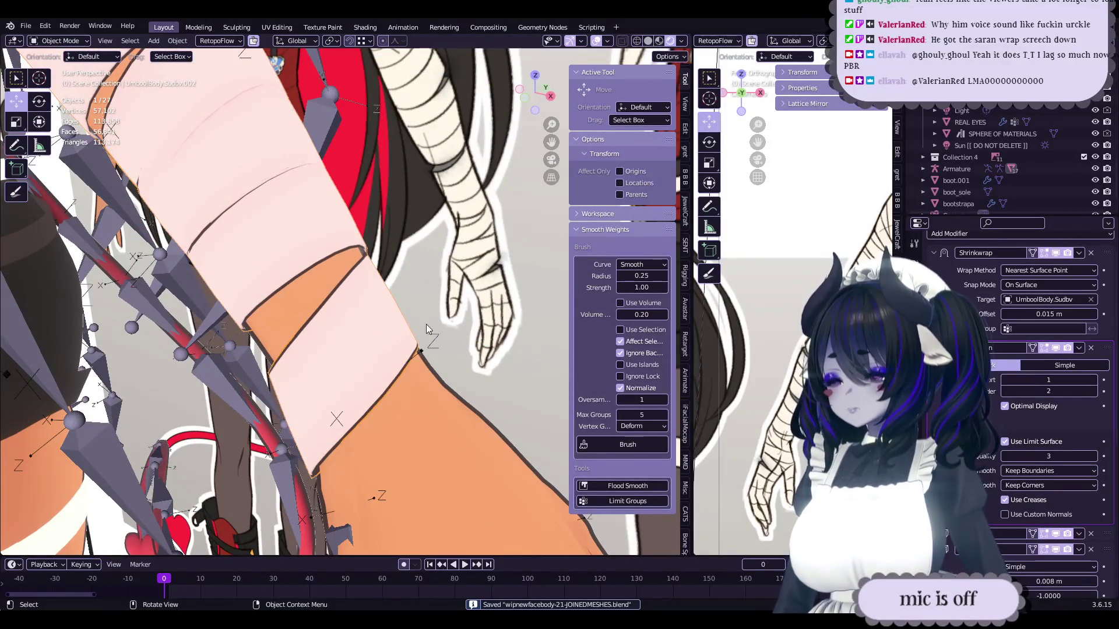
# - Make several small soft-falloff moves on the wrist band's vertices
pyautogui.press('Tab')
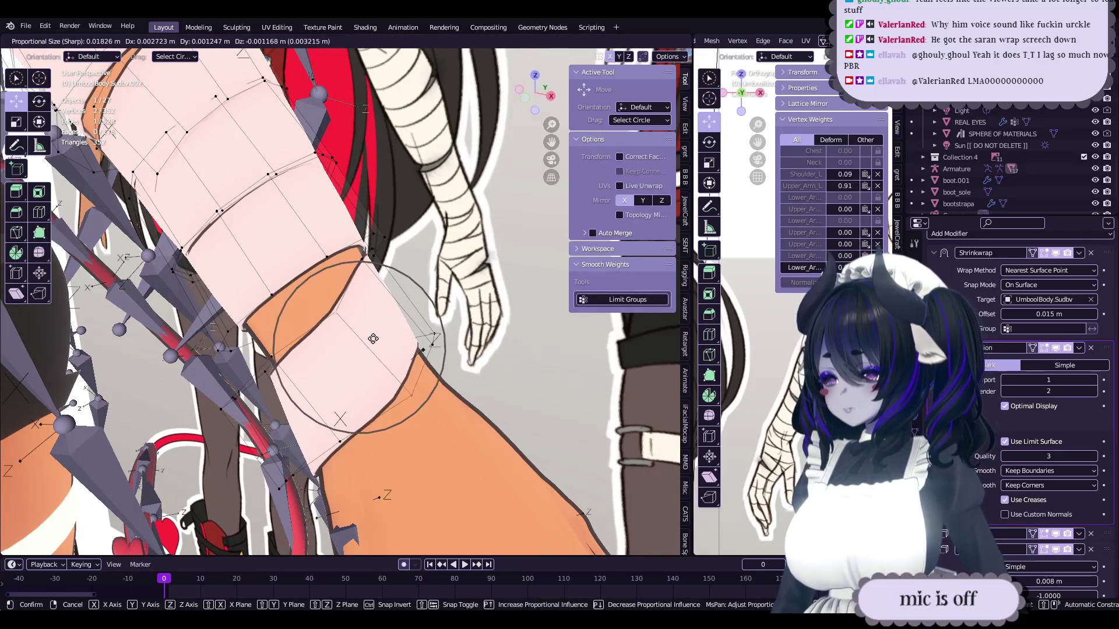
pyautogui.click(338, 312)
pyautogui.moveTo(337, 312)
pyautogui.mouseDown(button='middle')
pyautogui.moveTo(349, 349)
pyautogui.moveTo(312, 363)
pyautogui.moveTo(353, 285)
pyautogui.moveTo(279, 288)
pyautogui.moveTo(461, 295)
pyautogui.moveTo(380, 332)
pyautogui.moveTo(493, 307)
pyautogui.moveTo(469, 334)
pyautogui.moveTo(408, 345)
pyautogui.moveTo(410, 366)
pyautogui.moveTo(472, 355)
pyautogui.mouseUp(button='middle')
pyautogui.press('g')
pyautogui.click(350, 349)
pyautogui.press('g')
pyautogui.click(275, 287)
pyautogui.press('g')
pyautogui.click(280, 288)
# - Select the connected ring, shift it slightly, and scale it up to 1.081
pyautogui.press('l')
pyautogui.press('g')
pyautogui.click(443, 309)
pyautogui.press('g')
pyautogui.click(430, 320)
pyautogui.press('s')
pyautogui.click(470, 321)
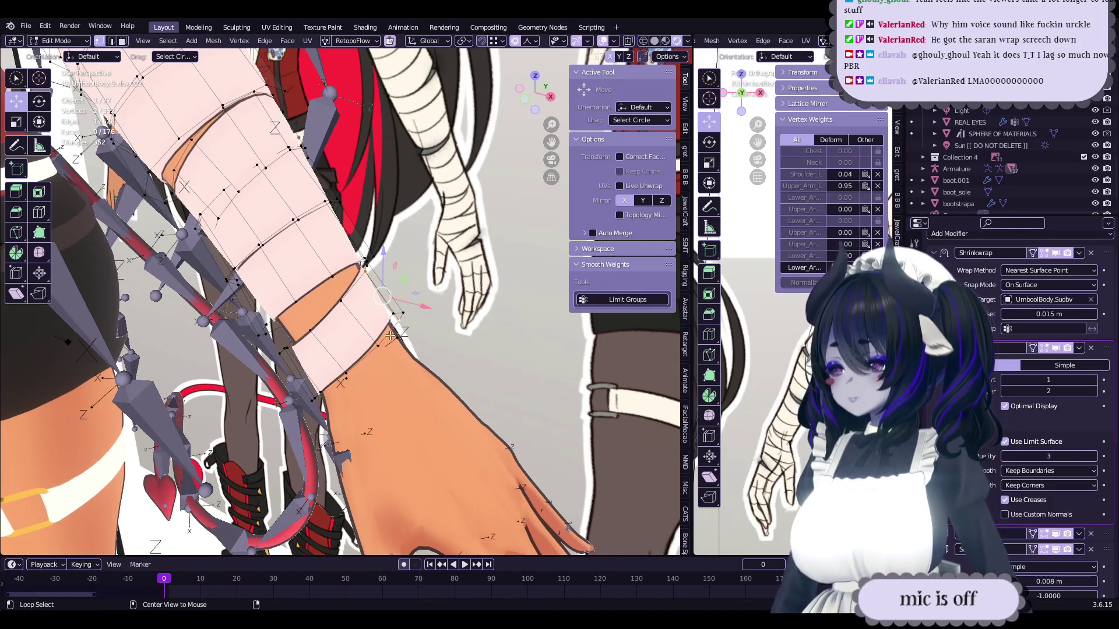
# - Refit ring vertices with proportional editing at size 0.018 and save the file
pyautogui.press('g')
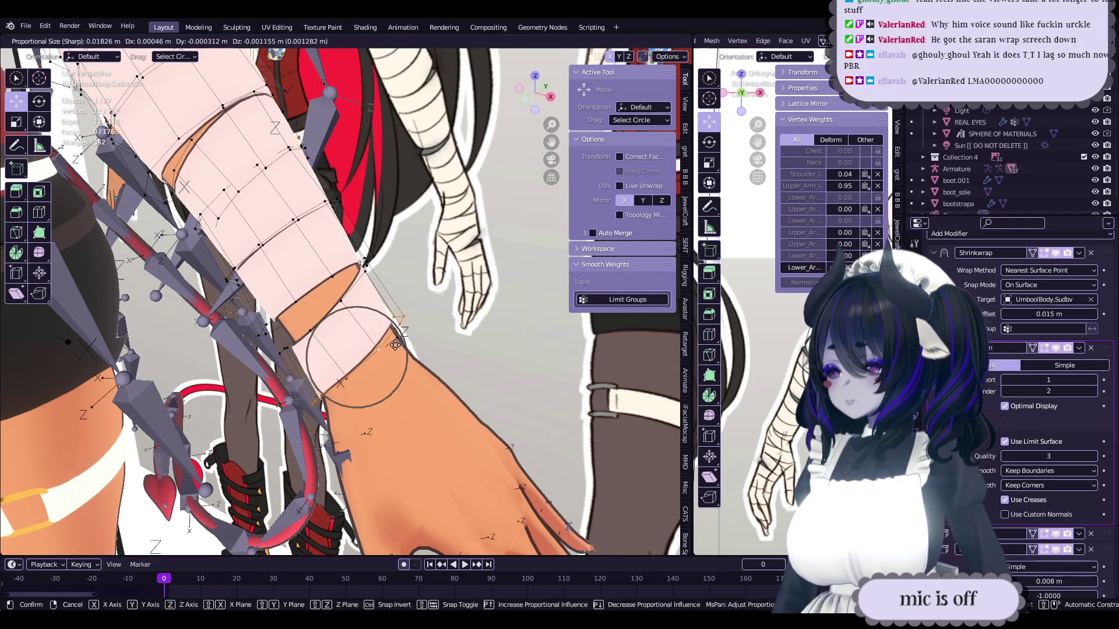
pyautogui.click(396, 342)
pyautogui.scroll(1, 397, 343)
pyautogui.press('g')
pyautogui.click(398, 344)
pyautogui.moveTo(399, 344)
pyautogui.mouseDown(button='middle')
pyautogui.moveTo(354, 327)
pyautogui.moveTo(370, 316)
pyautogui.moveTo(400, 334)
pyautogui.moveTo(371, 375)
pyautogui.moveTo(398, 267)
pyautogui.moveTo(170, 375)
pyautogui.moveTo(404, 326)
pyautogui.moveTo(379, 341)
pyautogui.moveTo(352, 319)
pyautogui.moveTo(345, 283)
pyautogui.moveTo(250, 303)
pyautogui.mouseUp(button='middle')
pyautogui.hotkey('ctrl', 's')
pyautogui.moveTo(239, 299); pyautogui.dragTo(242, 301)
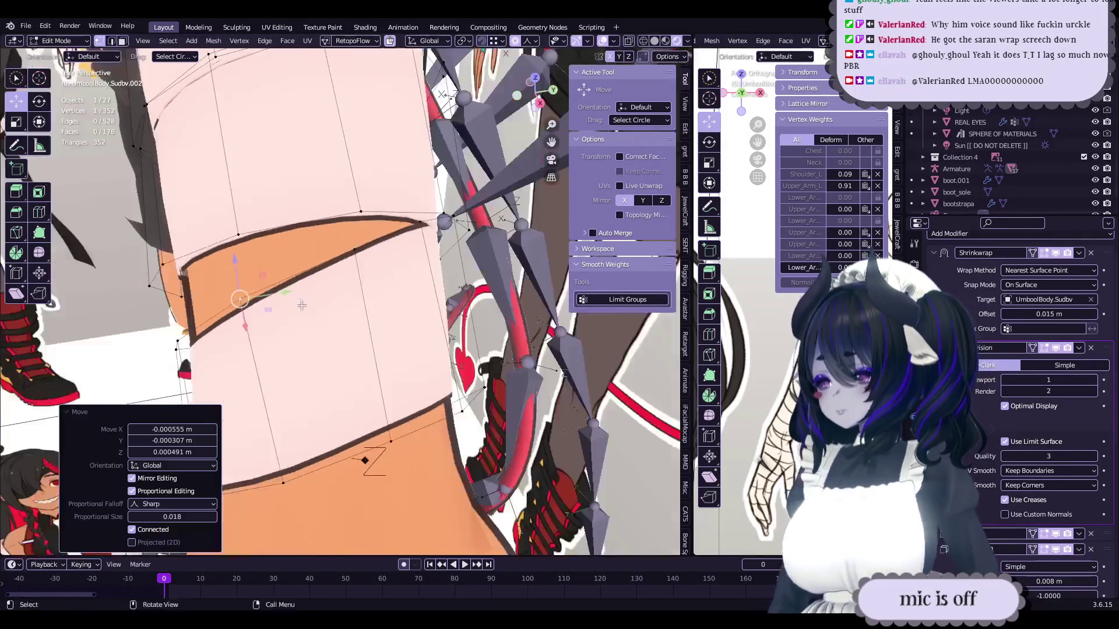
# - Nudge several band vertices with soft falloff so the wrap hugs the forearm
pyautogui.click(369, 249)
pyautogui.moveTo(368, 250); pyautogui.dragTo(364, 315, button='middle')
pyautogui.moveTo(360, 330); pyautogui.dragTo(345, 344)
pyautogui.moveTo(318, 370); pyautogui.dragTo(335, 352, button='middle')
pyautogui.moveTo(411, 373); pyautogui.dragTo(410, 371)
pyautogui.moveTo(410, 371); pyautogui.dragTo(370, 370, button='middle')
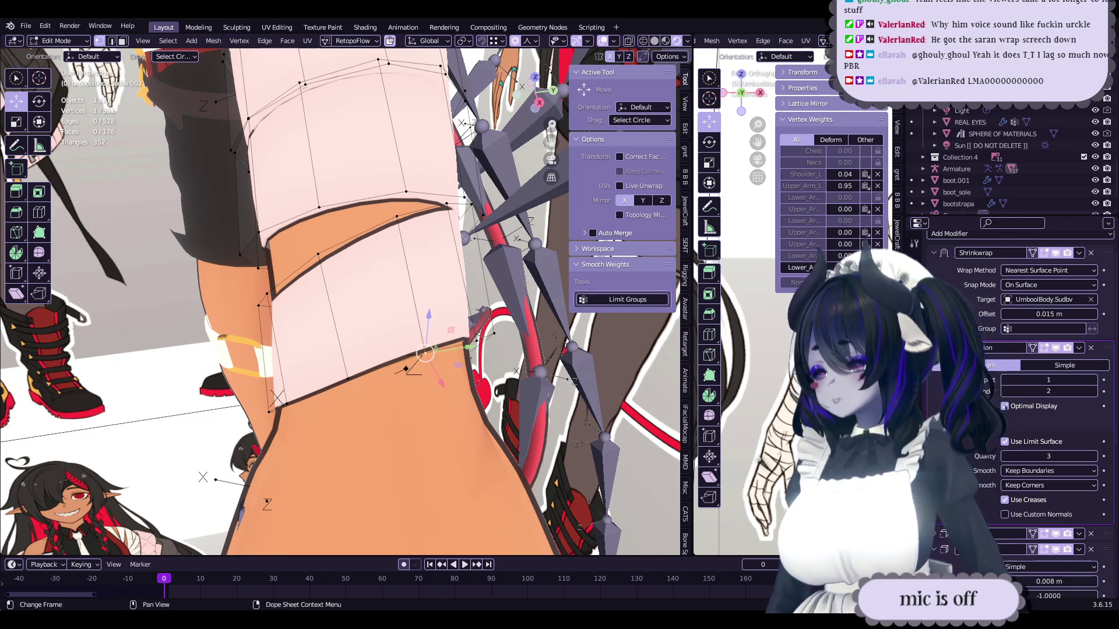
pyautogui.moveTo(475, 382); pyautogui.dragTo(433, 310, button='middle')
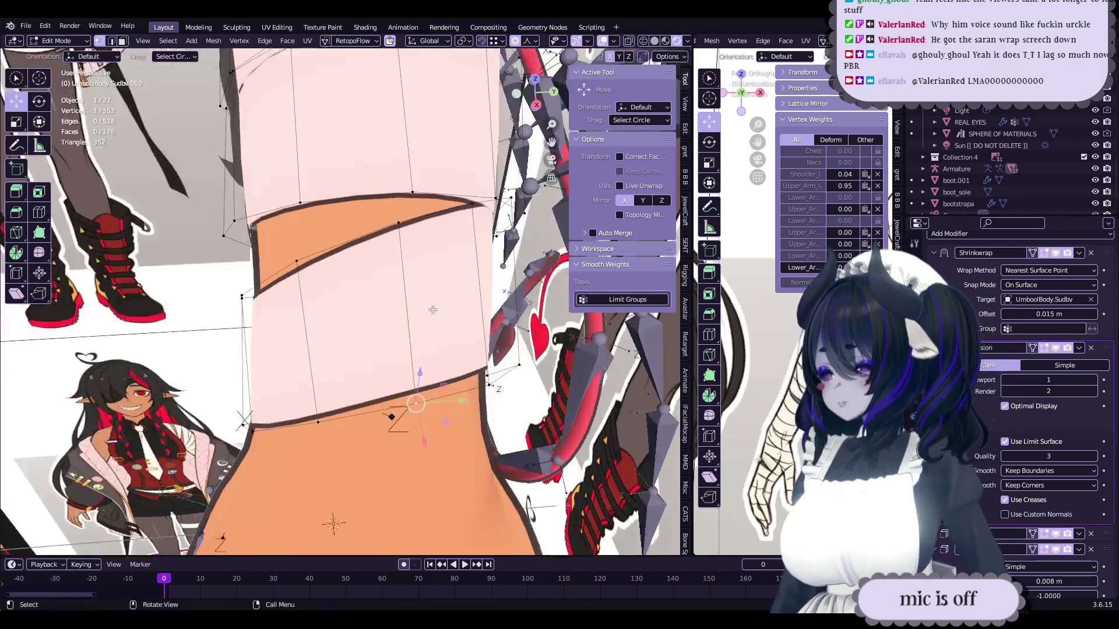
# - Adjust one more band vertex, then save wipnewfacebody-21-JOINEDMESHES.blend in Object Mode
pyautogui.click(302, 250)
pyautogui.rightClick(298, 271)
pyautogui.click(298, 262)
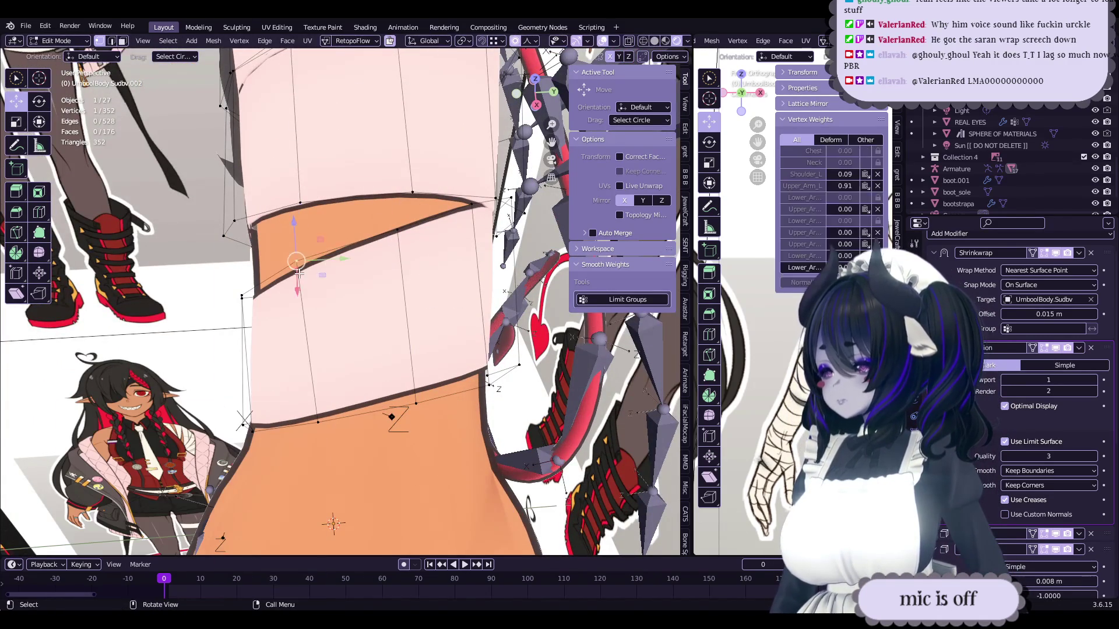
pyautogui.moveTo(297, 262); pyautogui.dragTo(310, 489)
pyautogui.moveTo(310, 489)
pyautogui.mouseDown(button='middle')
pyautogui.moveTo(448, 304)
pyautogui.moveTo(382, 354)
pyautogui.mouseUp(button='middle')
pyautogui.press('Tab')
pyautogui.hotkey('ctrl', 's')
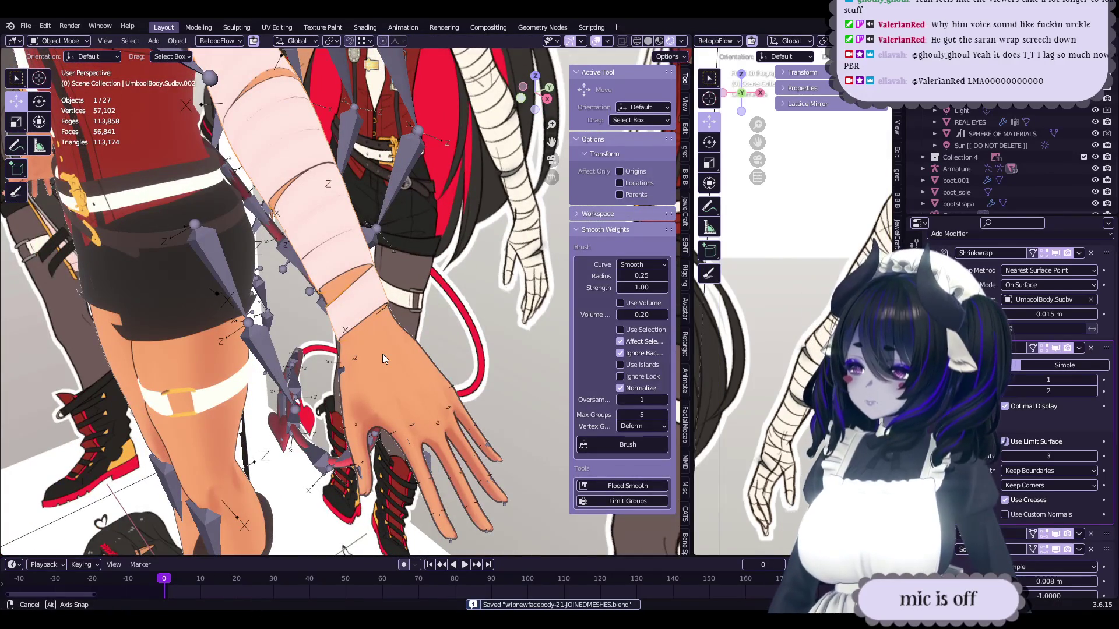
# - Nudge the selected wrist-band vertices with proportional falloff to follow the arm
pyautogui.press('KP_Decimal')
pyautogui.press('Tab')
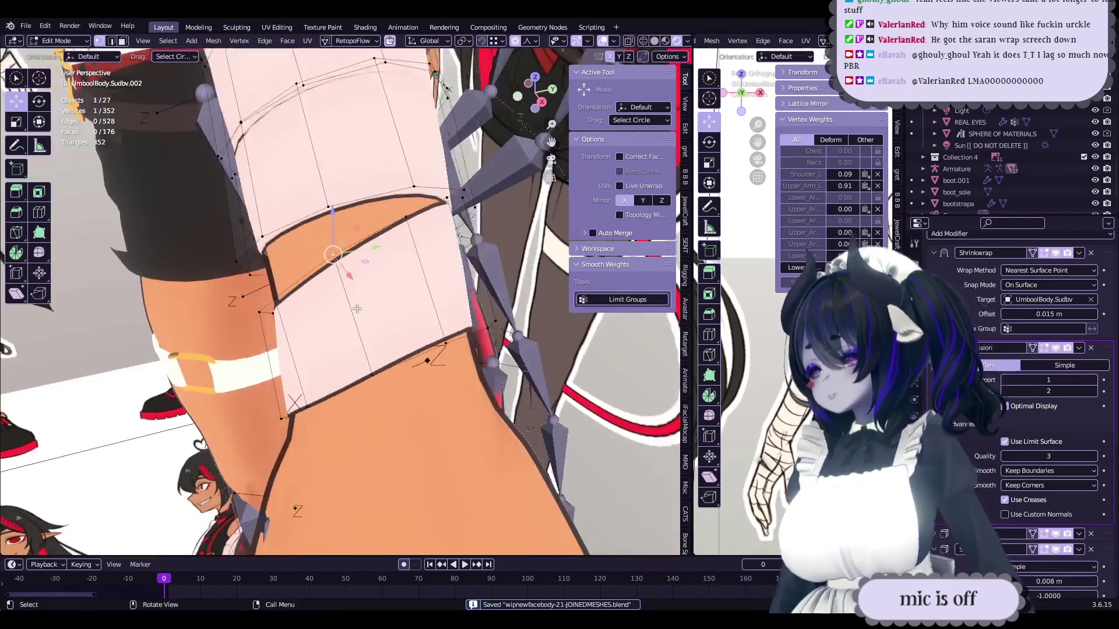
pyautogui.moveTo(382, 315); pyautogui.dragTo(412, 282)
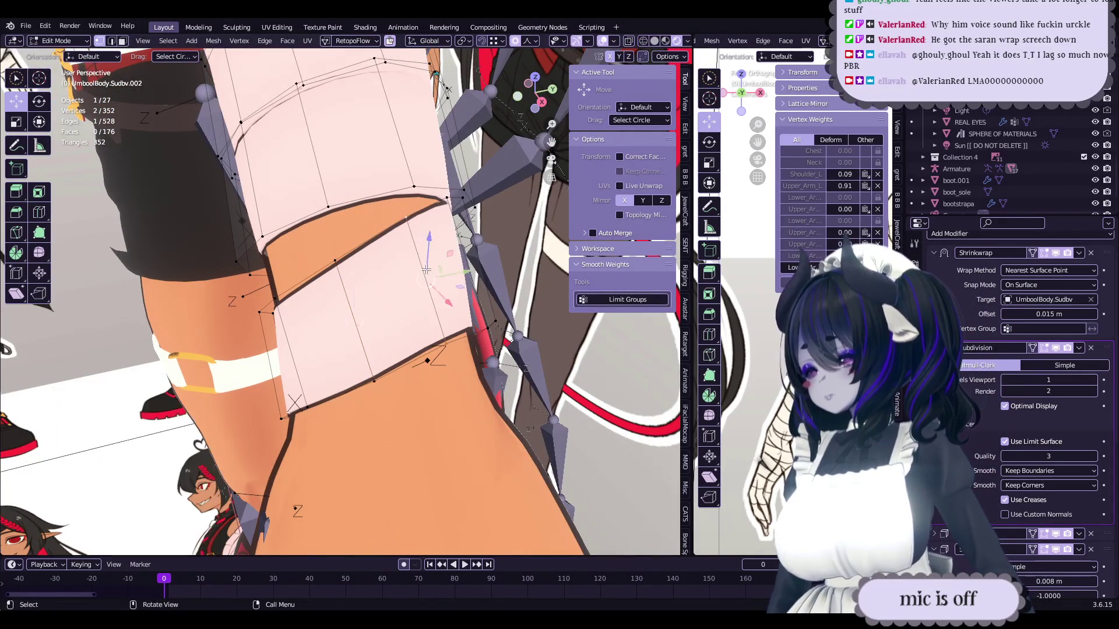
pyautogui.moveTo(426, 270); pyautogui.dragTo(362, 254, button='middle')
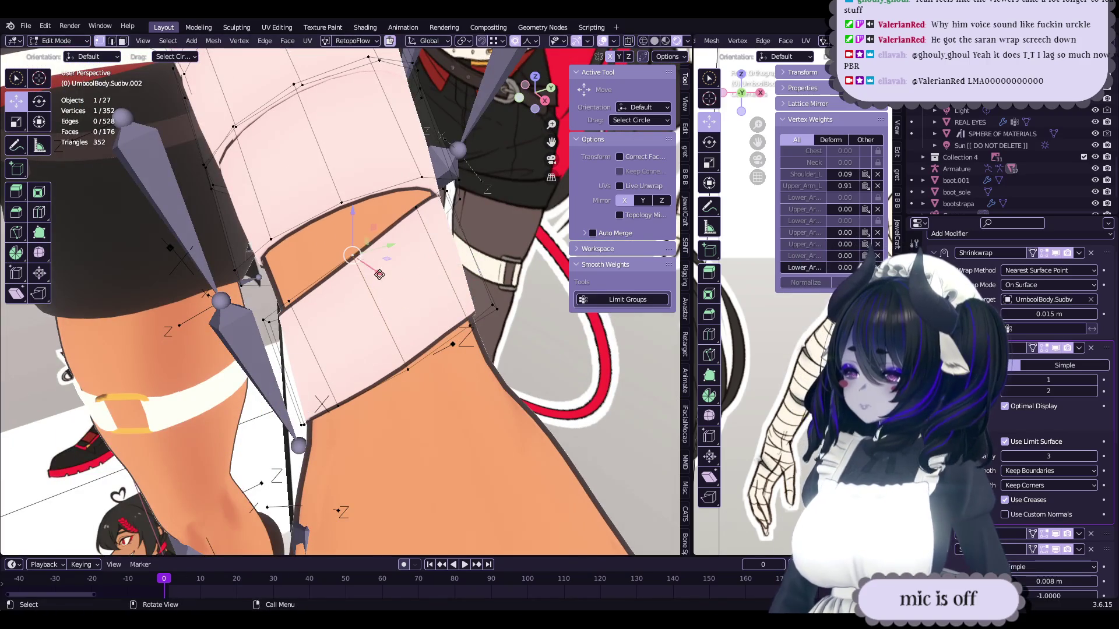
pyautogui.moveTo(379, 272); pyautogui.dragTo(386, 268)
pyautogui.moveTo(385, 268); pyautogui.dragTo(408, 265, button='middle')
pyautogui.moveTo(408, 265); pyautogui.dragTo(422, 261)
pyautogui.moveTo(423, 261)
pyautogui.mouseDown(button='middle')
pyautogui.moveTo(440, 263)
pyautogui.moveTo(407, 274)
pyautogui.mouseUp(button='middle')
pyautogui.moveTo(408, 274); pyautogui.dragTo(365, 300)
pyautogui.moveTo(364, 300)
pyautogui.mouseDown(button='middle')
pyautogui.moveTo(356, 315)
pyautogui.moveTo(398, 309)
pyautogui.mouseUp(button='middle')
pyautogui.moveTo(405, 308); pyautogui.dragTo(412, 307)
pyautogui.moveTo(412, 307); pyautogui.dragTo(402, 304, button='middle')
# - Reselect other band vertices and shift them closer to the forearm
pyautogui.click(402, 304)
pyautogui.moveTo(402, 304); pyautogui.dragTo(398, 301)
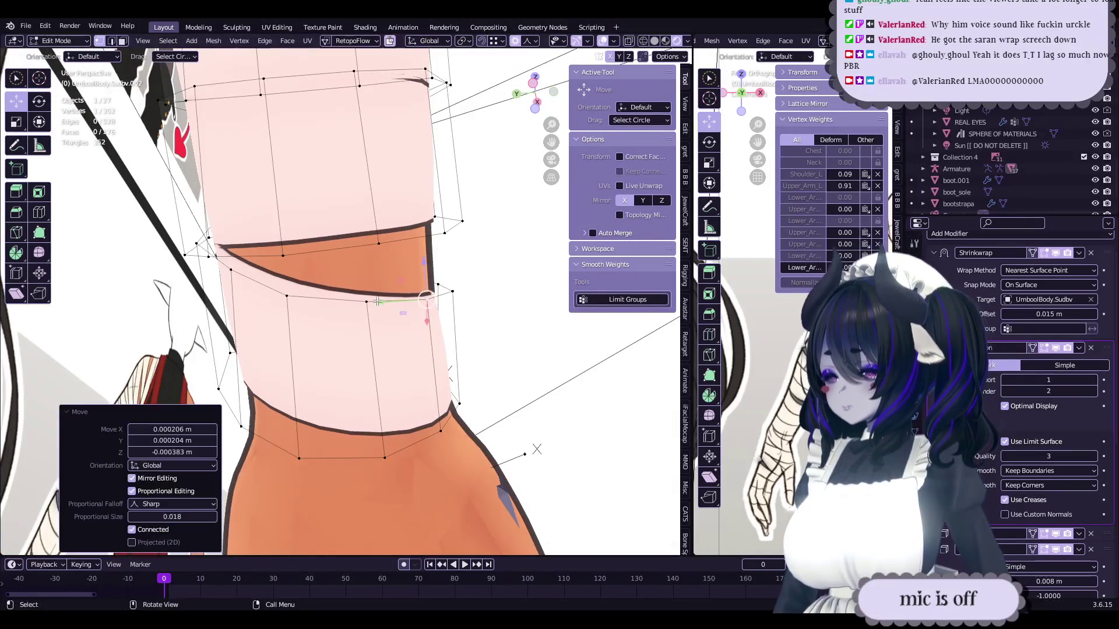
pyautogui.click(397, 300)
pyautogui.moveTo(397, 300); pyautogui.dragTo(361, 288, button='middle')
pyautogui.moveTo(362, 288); pyautogui.dragTo(349, 287)
pyautogui.moveTo(349, 287)
pyautogui.mouseDown(button='middle')
pyautogui.moveTo(279, 349)
pyautogui.moveTo(335, 328)
pyautogui.mouseUp(button='middle')
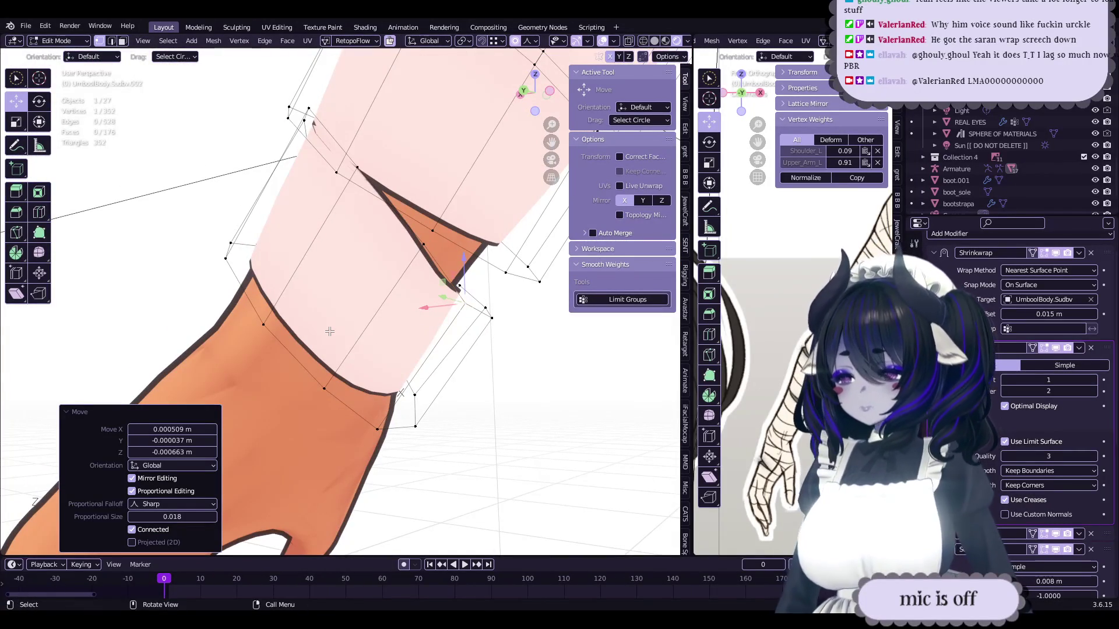
# - Select the band's bottom edge loop and move it snugly around the wrist
pyautogui.moveTo(303, 378); pyautogui.dragTo(390, 371, button='middle')
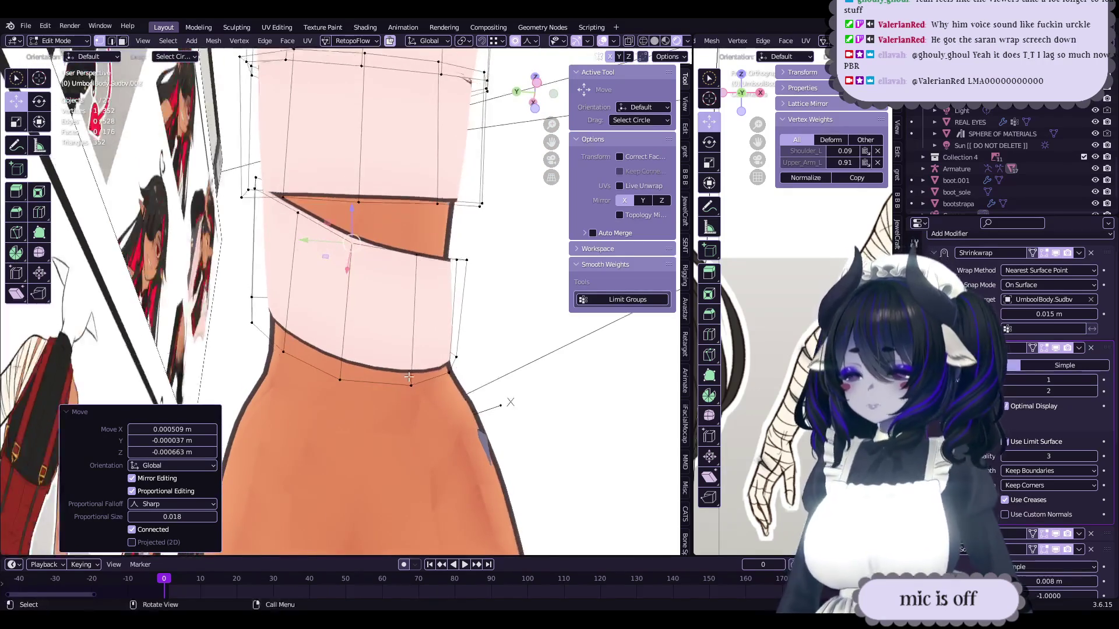
pyautogui.keyDown('alt'); pyautogui.click(453, 367); pyautogui.keyUp('alt')
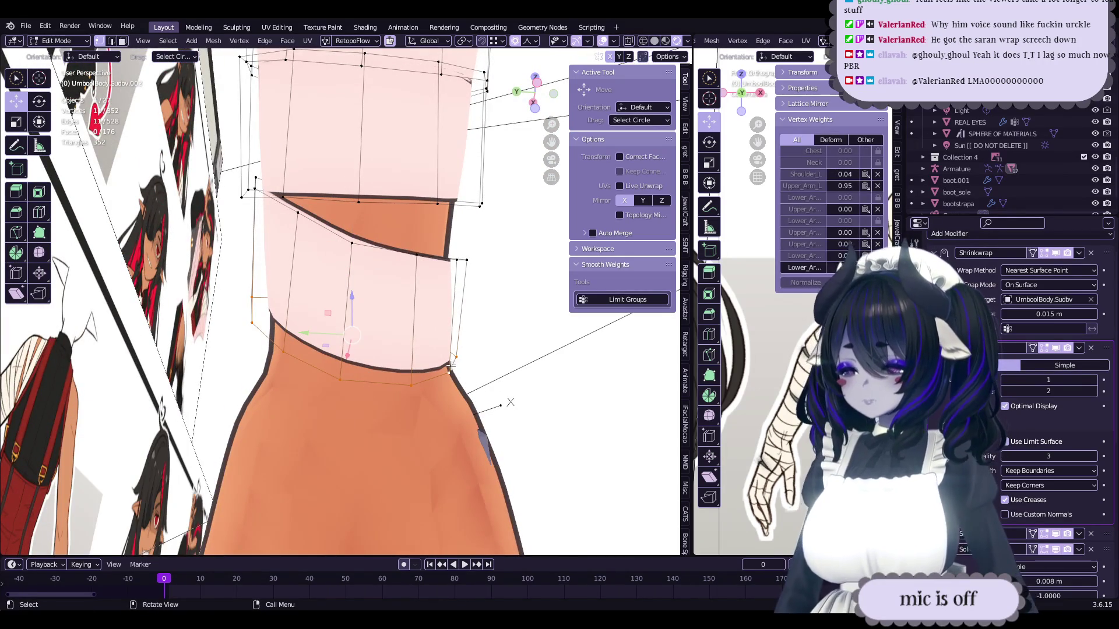
pyautogui.moveTo(445, 365)
pyautogui.mouseDown(button='middle')
pyautogui.moveTo(536, 336)
pyautogui.moveTo(488, 358)
pyautogui.moveTo(395, 362)
pyautogui.mouseUp(button='middle')
pyautogui.press('g')
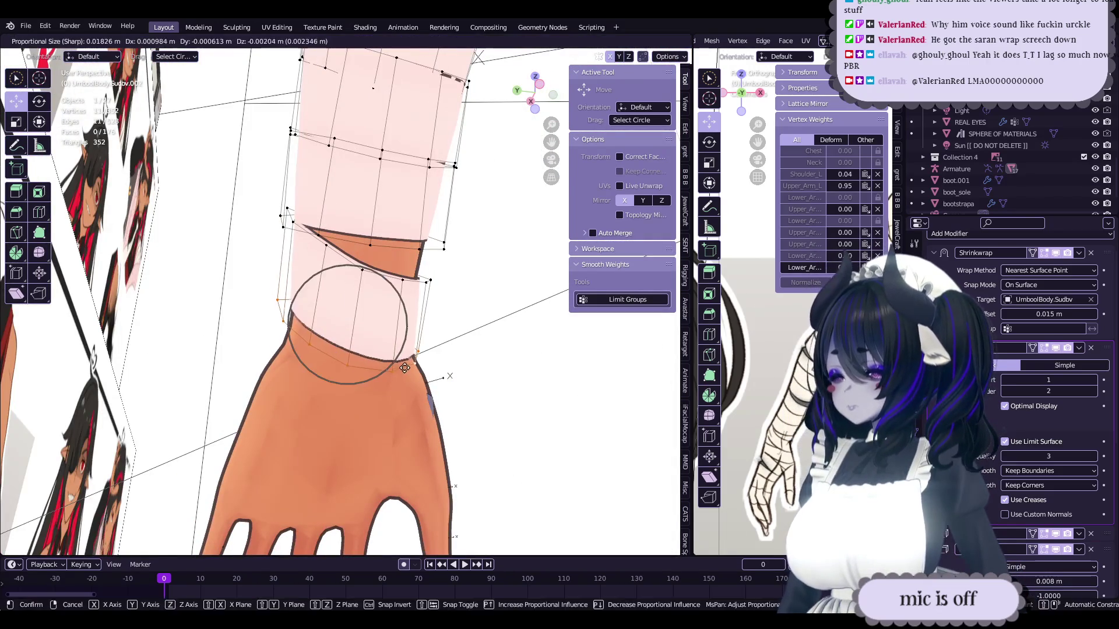
pyautogui.click(404, 371)
pyautogui.scroll(2, 394, 304)
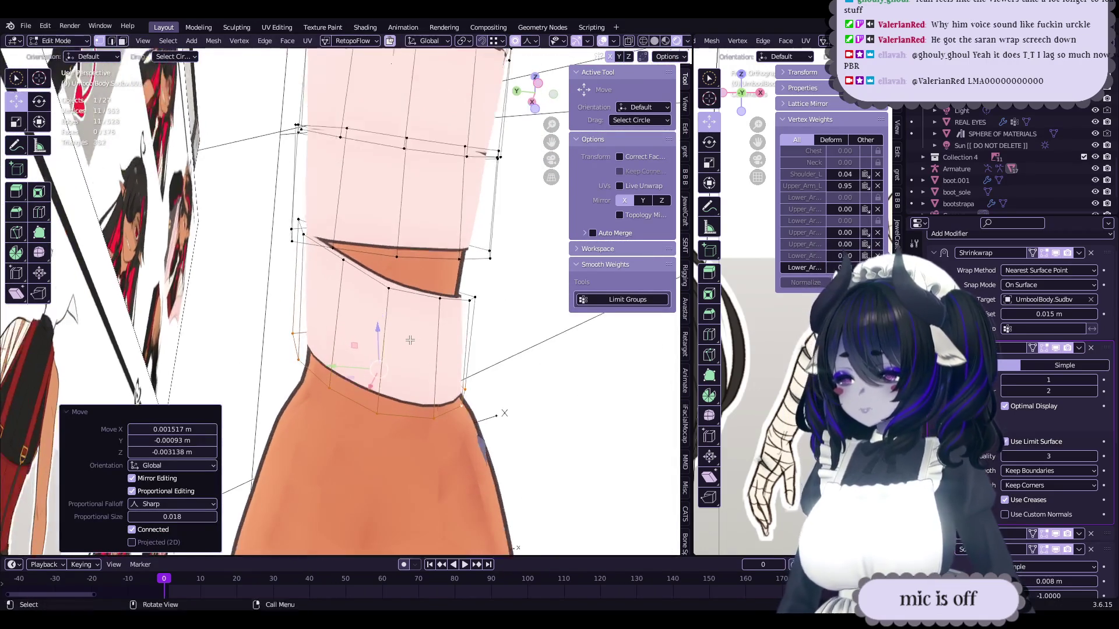
# - Pick individual band-edge vertices and nudge them with soft proportional falloff
pyautogui.click(424, 288)
pyautogui.moveTo(407, 280)
pyautogui.mouseDown(button='middle')
pyautogui.moveTo(388, 273)
pyautogui.moveTo(439, 303)
pyautogui.moveTo(330, 371)
pyautogui.moveTo(369, 326)
pyautogui.mouseUp(button='middle')
pyautogui.press('g')
pyautogui.click(385, 291)
pyautogui.press('g')
pyautogui.click(385, 291)
pyautogui.press('g')
pyautogui.click(438, 304)
# - Shift another band-edge vertex about 1 mm with Sharp falloff at size 0.018
pyautogui.press('g')
pyautogui.click(437, 303)
pyautogui.press('g')
pyautogui.click(369, 326)
pyautogui.press('g')
pyautogui.click(432, 312)
pyautogui.moveTo(412, 344); pyautogui.dragTo(468, 334, button='middle')
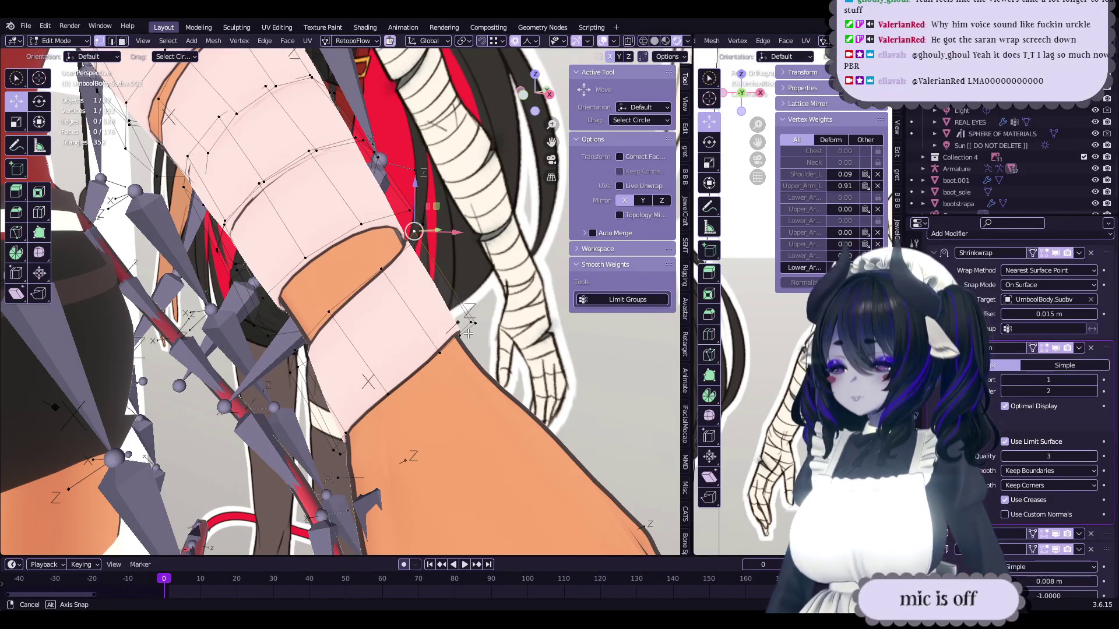
# - Nudge forearm band vertices closer to the skin with proportional editing
pyautogui.moveTo(467, 333); pyautogui.dragTo(468, 333, button='middle')
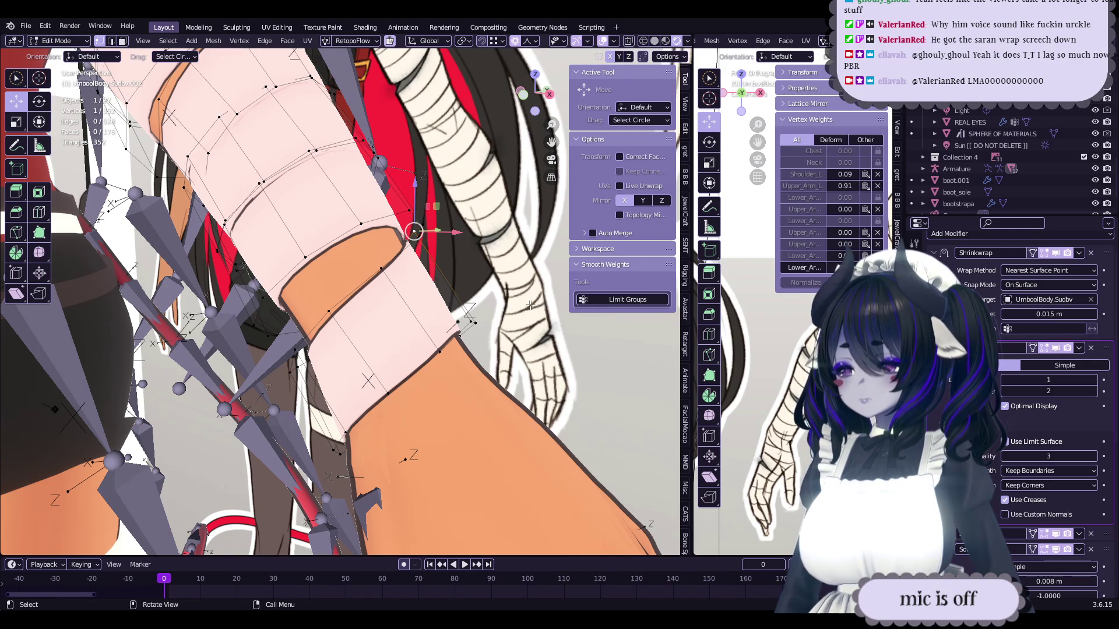
pyautogui.moveTo(385, 312); pyautogui.dragTo(385, 319, button='middle')
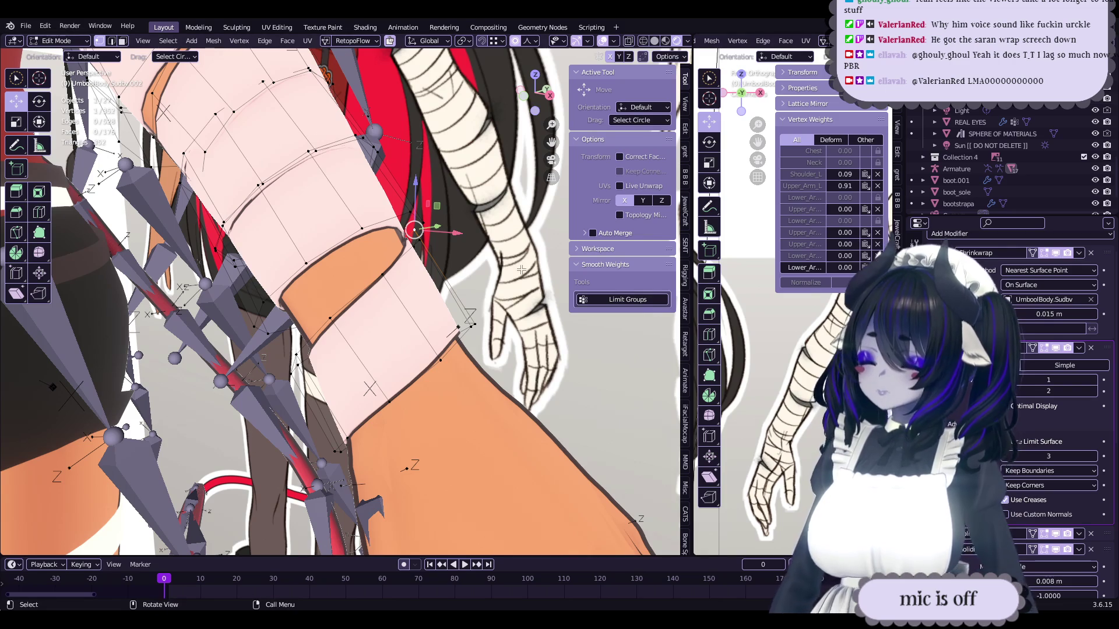
pyautogui.moveTo(411, 329)
pyautogui.mouseDown(button='middle')
pyautogui.moveTo(425, 326)
pyautogui.moveTo(402, 335)
pyautogui.moveTo(442, 375)
pyautogui.moveTo(416, 340)
pyautogui.moveTo(396, 343)
pyautogui.moveTo(510, 320)
pyautogui.moveTo(374, 320)
pyautogui.moveTo(390, 336)
pyautogui.moveTo(451, 346)
pyautogui.mouseUp(button='middle')
pyautogui.press('g')
pyautogui.click(423, 349)
pyautogui.press('g')
pyautogui.click(443, 374)
pyautogui.click(408, 341)
pyautogui.press('g')
pyautogui.click(405, 342)
# - Save the file as wipnewfacebody-21-JOINEDMESHES.blend
pyautogui.press('Tab')
pyautogui.hotkey('ctrl', 's')
pyautogui.press('Tab')
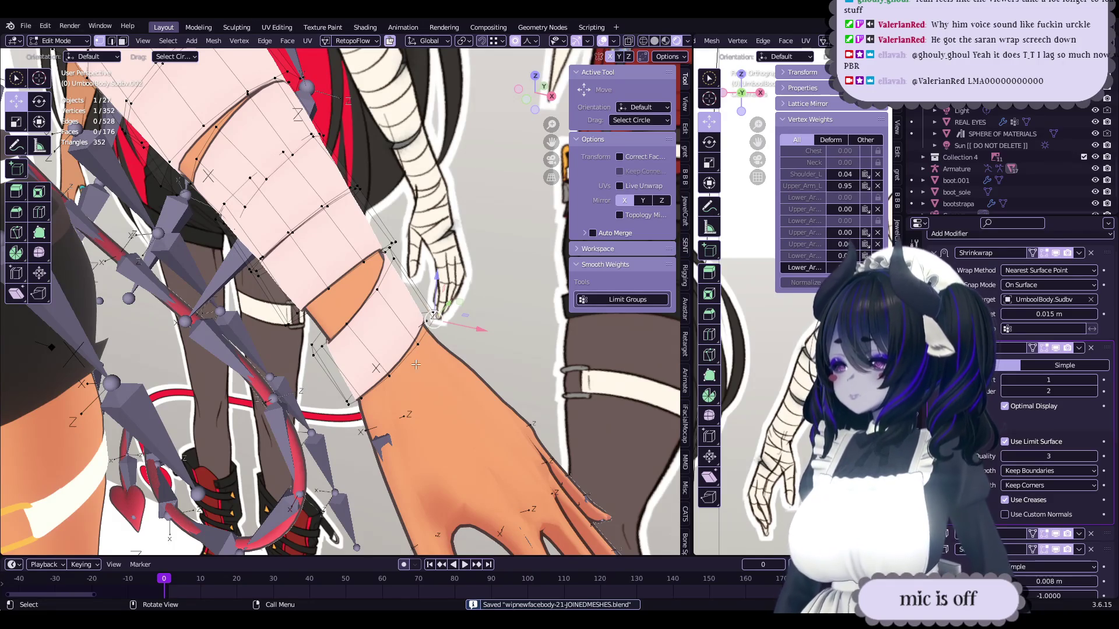
pyautogui.press('Tab')
pyautogui.press('Tab')
pyautogui.moveTo(391, 369)
pyautogui.mouseDown(button='middle')
pyautogui.moveTo(481, 285)
pyautogui.moveTo(401, 337)
pyautogui.mouseUp(button='middle')
# - Add a centred loop cut across the wrist bandage band
pyautogui.hotkey('ctrl', 'r')
pyautogui.click(452, 306)
pyautogui.rightClick(452, 306)
# - Scale the band down around the forearm to 0.918 with soft falloff
pyautogui.press('s')
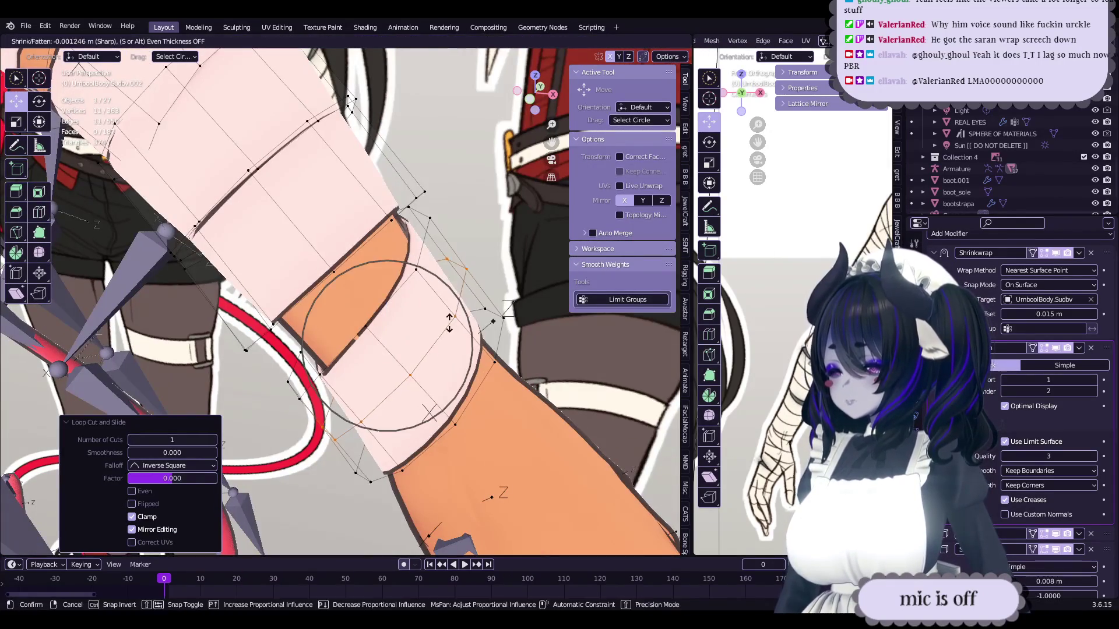
pyautogui.moveTo(467, 304)
pyautogui.mouseDown(button='middle')
pyautogui.moveTo(463, 273)
pyautogui.moveTo(448, 294)
pyautogui.mouseUp(button='middle')
pyautogui.click(462, 275)
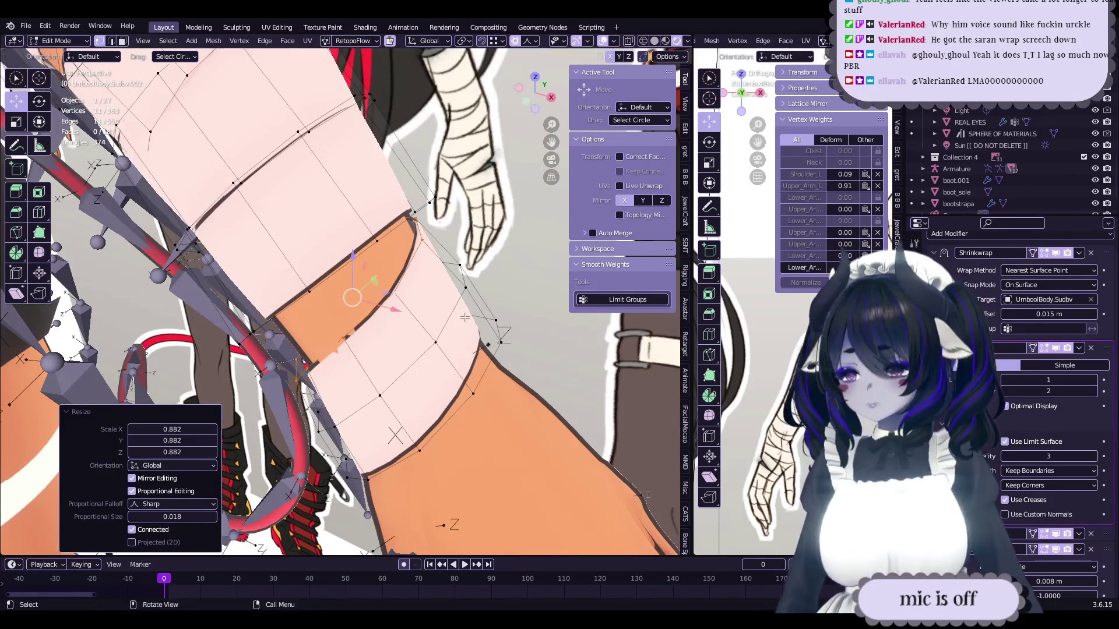
pyautogui.press('s')
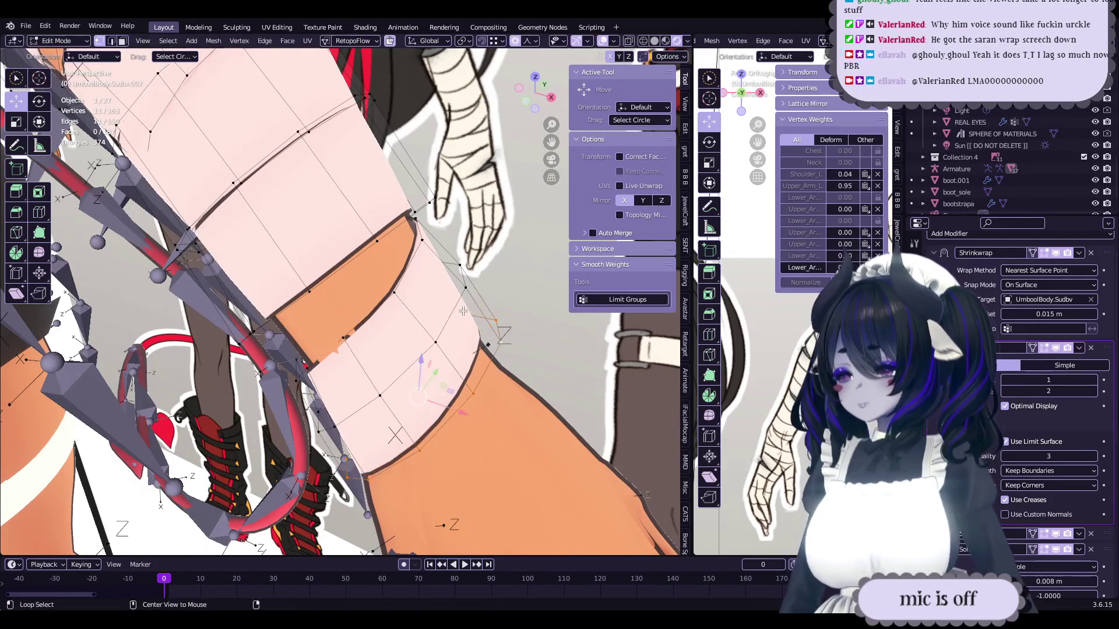
pyautogui.click(524, 323)
pyautogui.moveTo(524, 323)
pyautogui.mouseDown(button='middle')
pyautogui.moveTo(338, 309)
pyautogui.moveTo(437, 295)
pyautogui.moveTo(404, 403)
pyautogui.moveTo(399, 495)
pyautogui.mouseUp(button='middle')
# - Nudge the band vertices snug against the arm and save the file
pyautogui.press('g')
pyautogui.click(374, 303)
pyautogui.press('g')
pyautogui.click(326, 308)
pyautogui.press('g')
pyautogui.click(449, 291)
pyautogui.press('g')
pyautogui.click(431, 327)
pyautogui.hotkey('ctrl', 's')
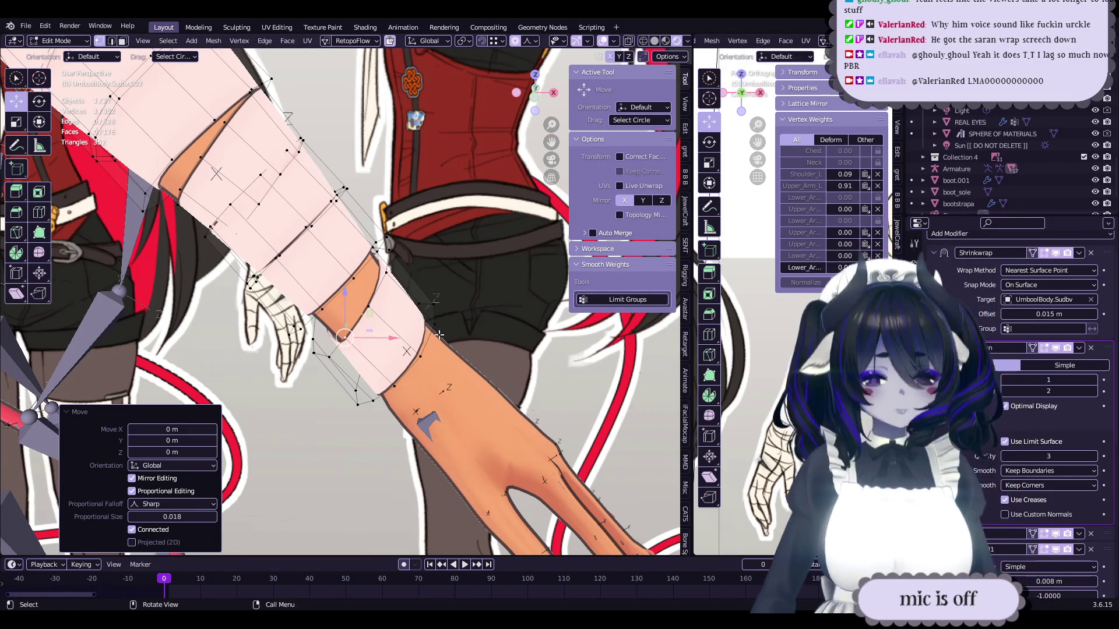
# - Save the file and frame the selected band close-up in Edit Mode
pyautogui.press('Tab')
pyautogui.moveTo(422, 313)
pyautogui.mouseDown(button='middle')
pyautogui.moveTo(347, 310)
pyautogui.moveTo(295, 325)
pyautogui.mouseUp(button='middle')
pyautogui.hotkey('ctrl', 's')
pyautogui.press('Tab')
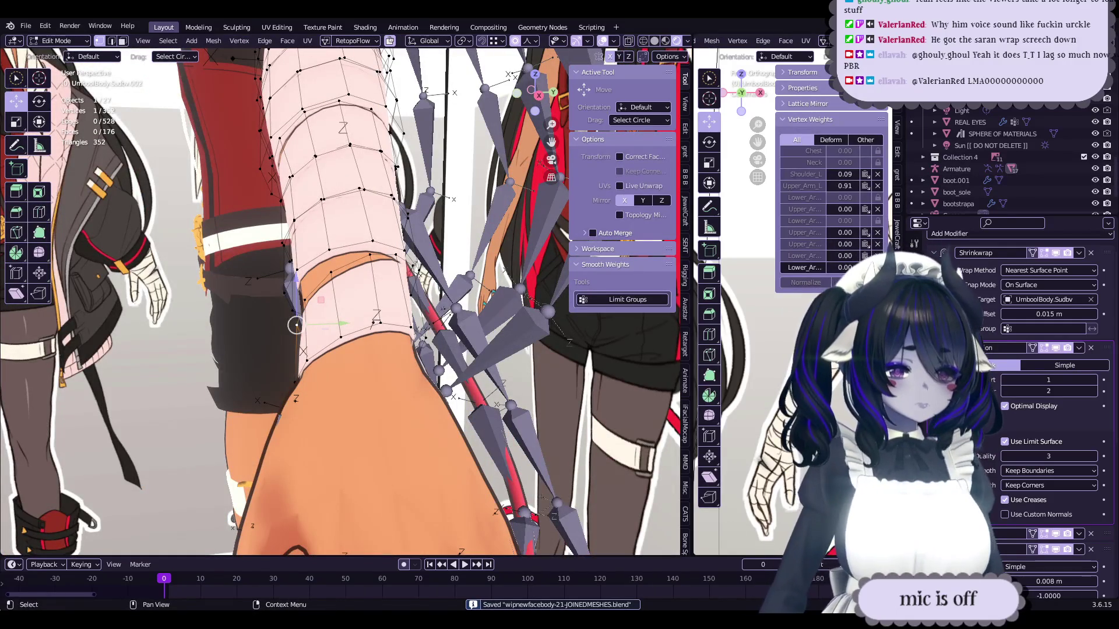
pyautogui.press('KP_Decimal')
pyautogui.hotkey('ctrl', 's')
pyautogui.moveTo(226, 307); pyautogui.dragTo(244, 328, button='middle')
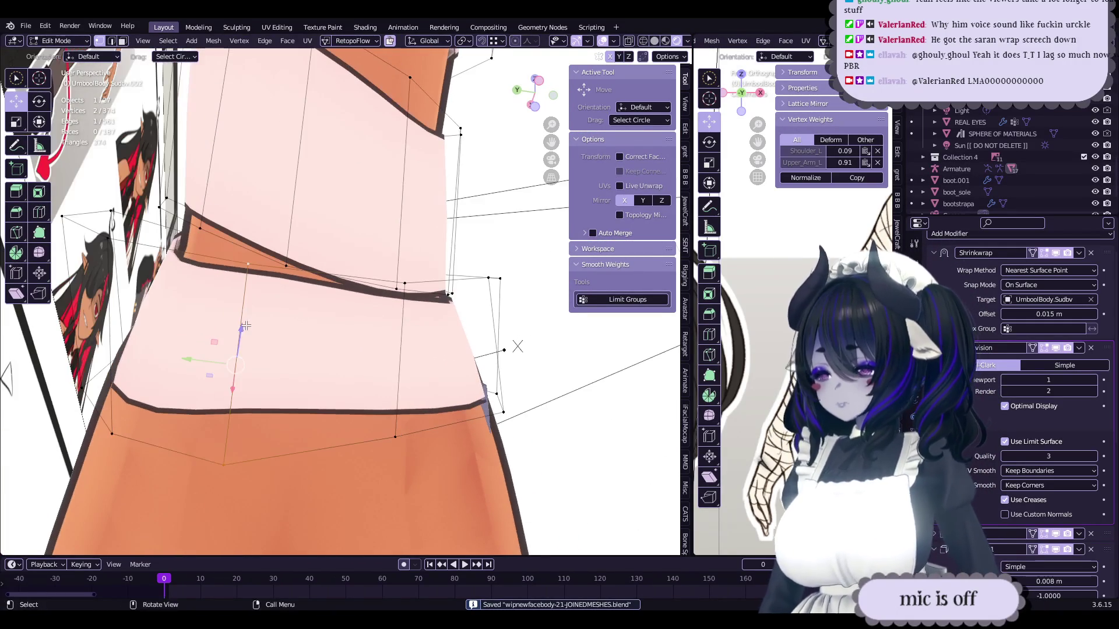
pyautogui.scroll(-3, 349, 349)
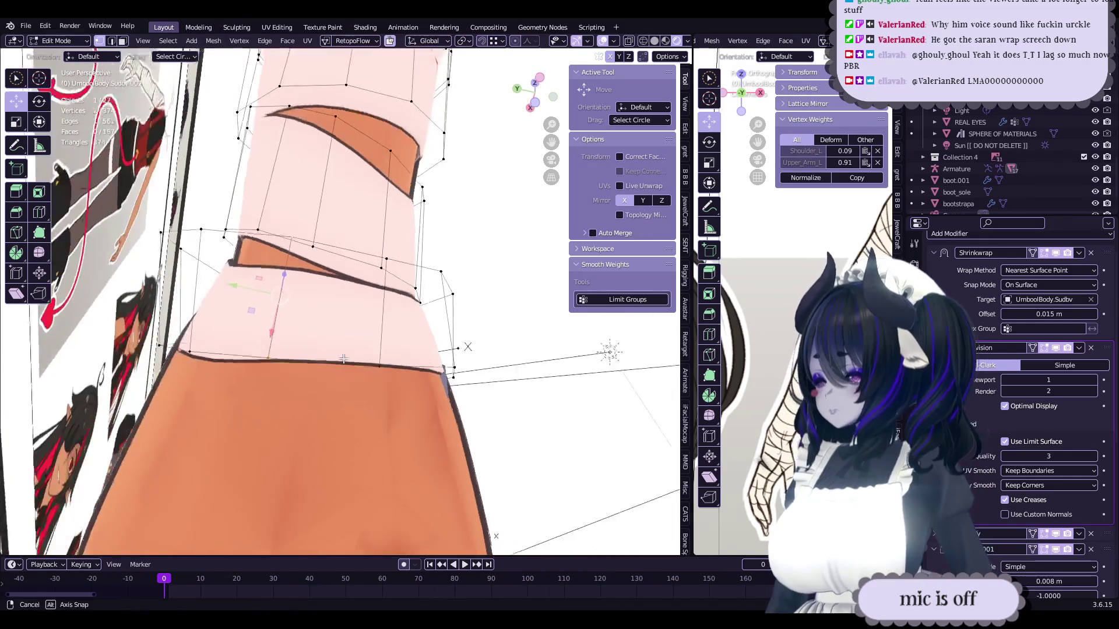
# - Select vertices on the lower band and move them tighter to the wrist
pyautogui.click(363, 372)
pyautogui.moveTo(363, 375); pyautogui.dragTo(379, 397, button='middle')
pyautogui.click(268, 379)
pyautogui.press('g')
pyautogui.click(279, 376)
pyautogui.moveTo(278, 376); pyautogui.dragTo(295, 394, button='middle')
pyautogui.press('g')
pyautogui.click(215, 350)
pyautogui.moveTo(215, 350)
pyautogui.mouseDown(button='middle')
pyautogui.moveTo(343, 341)
pyautogui.moveTo(394, 315)
pyautogui.moveTo(412, 327)
pyautogui.moveTo(414, 316)
pyautogui.moveTo(390, 347)
pyautogui.moveTo(422, 336)
pyautogui.moveTo(382, 331)
pyautogui.moveTo(384, 376)
pyautogui.moveTo(373, 378)
pyautogui.moveTo(385, 373)
pyautogui.mouseUp(button='middle')
# - Select neighbouring band vertices and nudge each against the forearm
pyautogui.click(395, 315)
pyautogui.click(380, 325)
pyautogui.press('g')
pyautogui.click(413, 326)
pyautogui.click(414, 320)
pyautogui.press('g')
pyautogui.click(415, 317)
pyautogui.scroll(3, 386, 344)
# - Adjust forearm band vertices to close gaps and save the file
pyautogui.press('Tab')
pyautogui.press('Tab')
pyautogui.moveTo(382, 388); pyautogui.dragTo(403, 365)
pyautogui.moveTo(403, 366)
pyautogui.mouseDown(button='middle')
pyautogui.moveTo(396, 379)
pyautogui.moveTo(431, 358)
pyautogui.mouseUp(button='middle')
pyautogui.moveTo(431, 358); pyautogui.dragTo(449, 354)
pyautogui.moveTo(449, 354)
pyautogui.mouseDown(button='middle')
pyautogui.moveTo(491, 345)
pyautogui.moveTo(466, 379)
pyautogui.mouseUp(button='middle')
pyautogui.moveTo(466, 379); pyautogui.dragTo(463, 387)
pyautogui.moveTo(463, 387); pyautogui.dragTo(463, 398, button='middle')
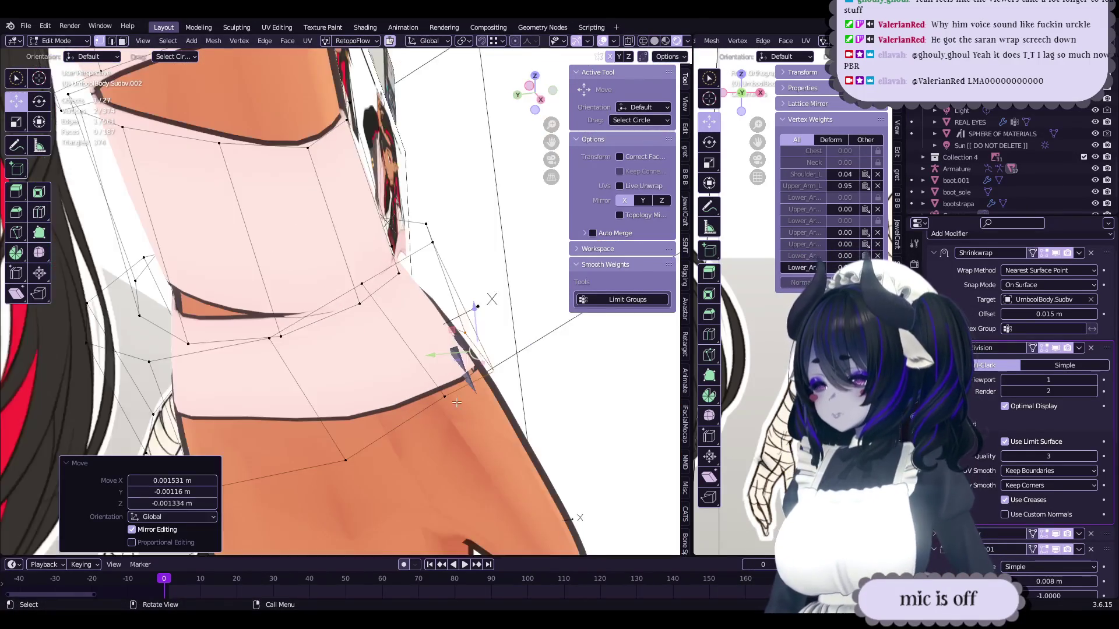
pyautogui.moveTo(463, 398); pyautogui.dragTo(445, 405)
pyautogui.moveTo(446, 405)
pyautogui.mouseDown(button='middle')
pyautogui.moveTo(415, 394)
pyautogui.moveTo(430, 385)
pyautogui.mouseUp(button='middle')
pyautogui.hotkey('ctrl', 's')
# - Reposition a wrist-side band vertex and try a shrink/fatten, then cancel it
pyautogui.moveTo(402, 392); pyautogui.dragTo(385, 412)
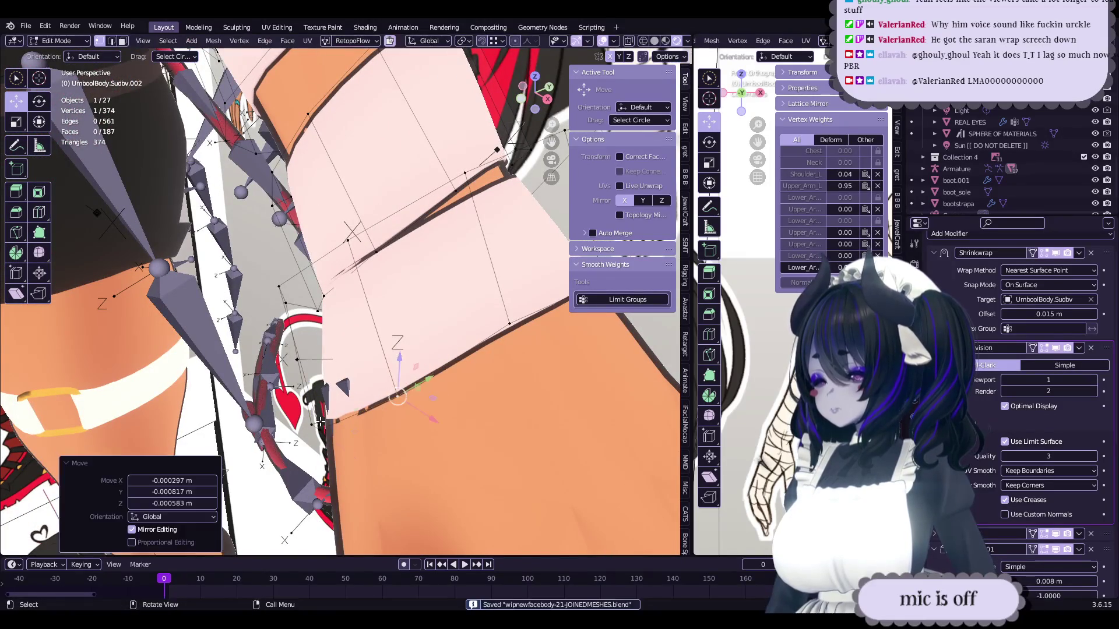
pyautogui.moveTo(385, 412)
pyautogui.mouseDown(button='middle')
pyautogui.moveTo(483, 334)
pyautogui.moveTo(401, 374)
pyautogui.moveTo(477, 349)
pyautogui.mouseUp(button='middle')
pyautogui.hotkey('alt', 's')
pyautogui.rightClick(484, 334)
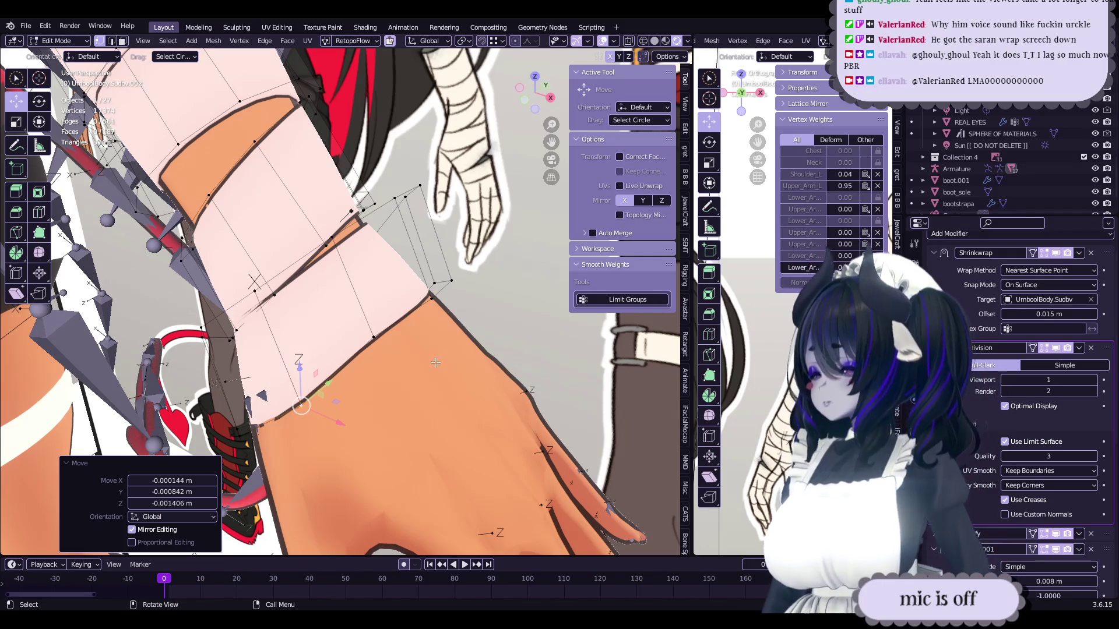
# - Shift two wrist band vertices to smooth the band's curve
pyautogui.click(378, 336)
pyautogui.press('g')
pyautogui.click(417, 380)
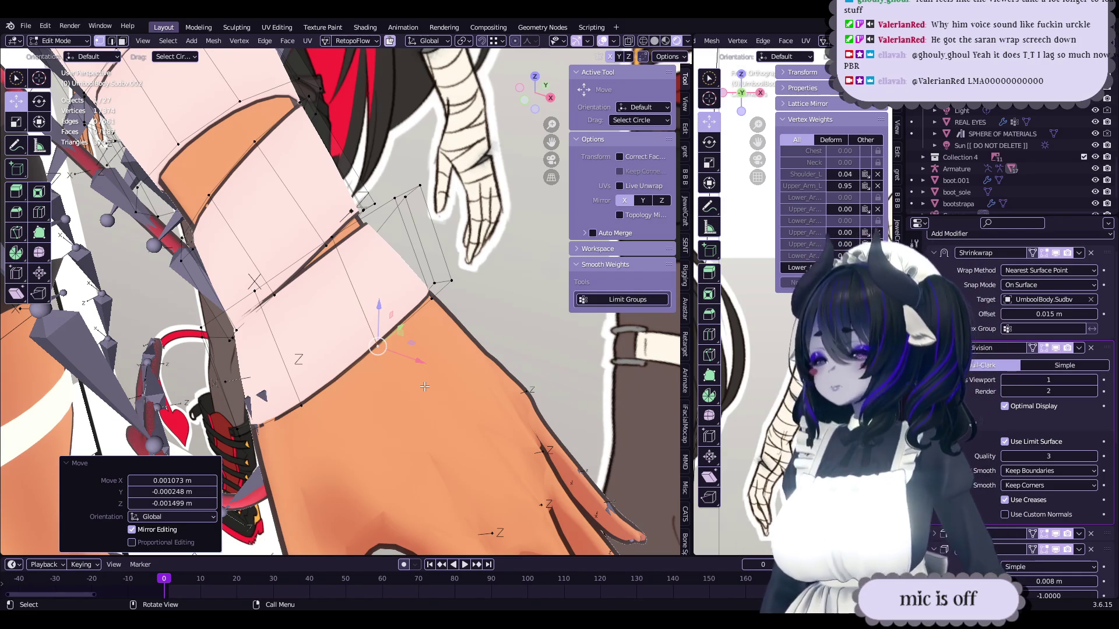
pyautogui.moveTo(478, 250); pyautogui.dragTo(397, 344, button='middle')
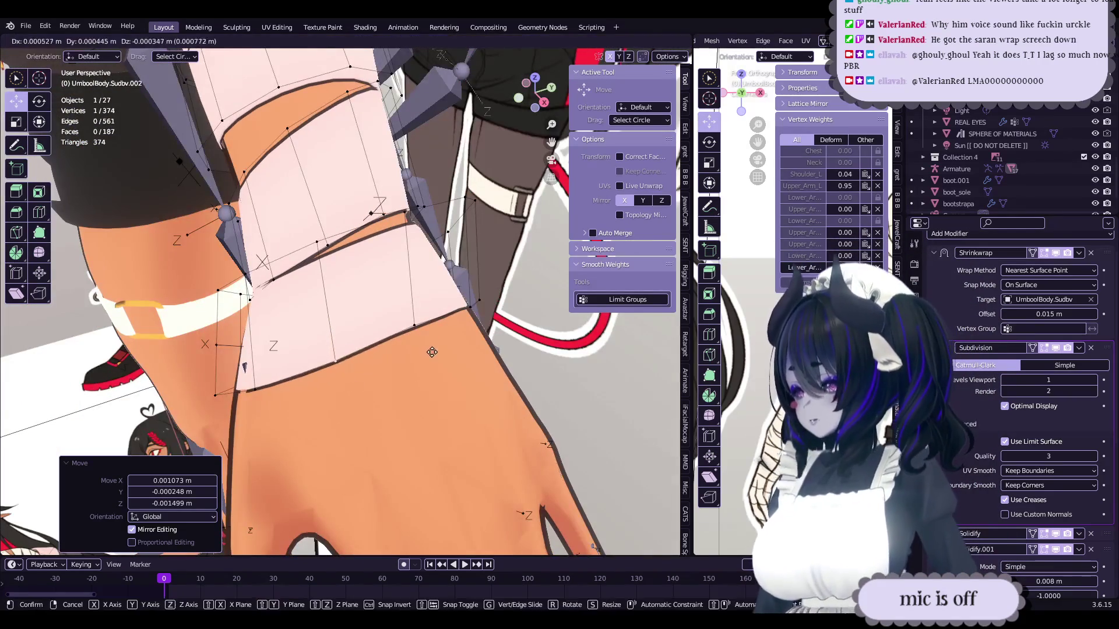
pyautogui.press('g')
pyautogui.click(423, 333)
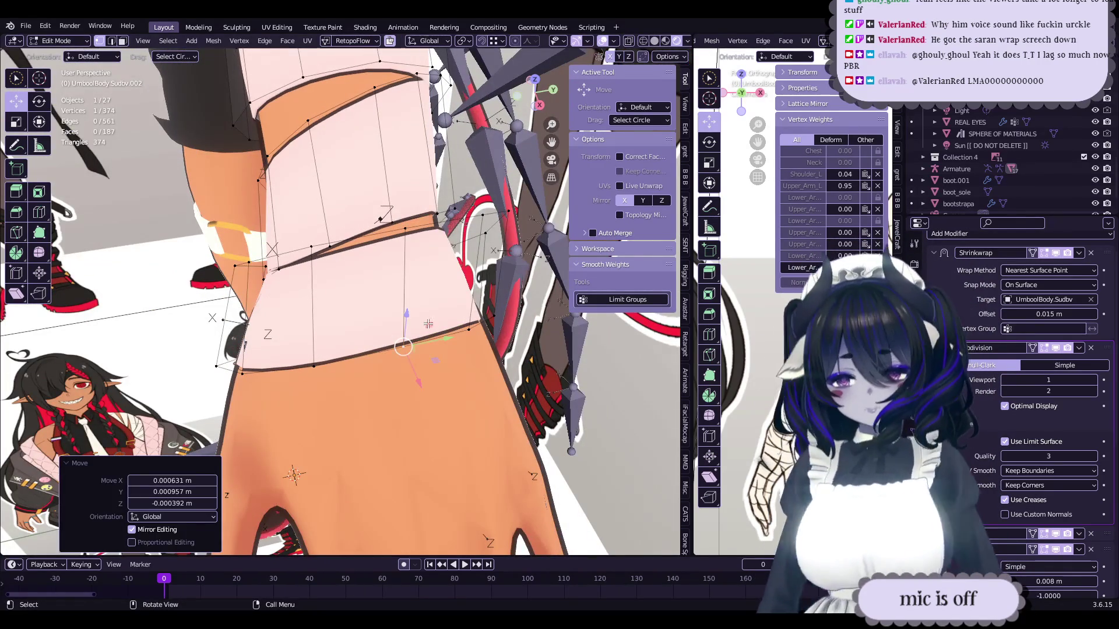
pyautogui.moveTo(448, 347)
pyautogui.mouseDown(button='middle')
pyautogui.moveTo(391, 245)
pyautogui.moveTo(380, 331)
pyautogui.moveTo(382, 265)
pyautogui.moveTo(350, 373)
pyautogui.mouseUp(button='middle')
# - Reposition another band vertex, select an edge vertex, and save the file
pyautogui.click(387, 240)
pyautogui.press('g')
pyautogui.click(389, 242)
pyautogui.click(373, 253)
pyautogui.hotkey('ctrl', 's')
# - Nudge several forearm band vertices while checking the band from different angles
pyautogui.moveTo(342, 380); pyautogui.dragTo(344, 379)
pyautogui.moveTo(375, 261)
pyautogui.mouseDown(button='middle')
pyautogui.moveTo(370, 283)
pyautogui.moveTo(307, 256)
pyautogui.moveTo(378, 274)
pyautogui.mouseUp(button='middle')
pyautogui.click(370, 283)
pyautogui.press('g')
pyautogui.click(300, 277)
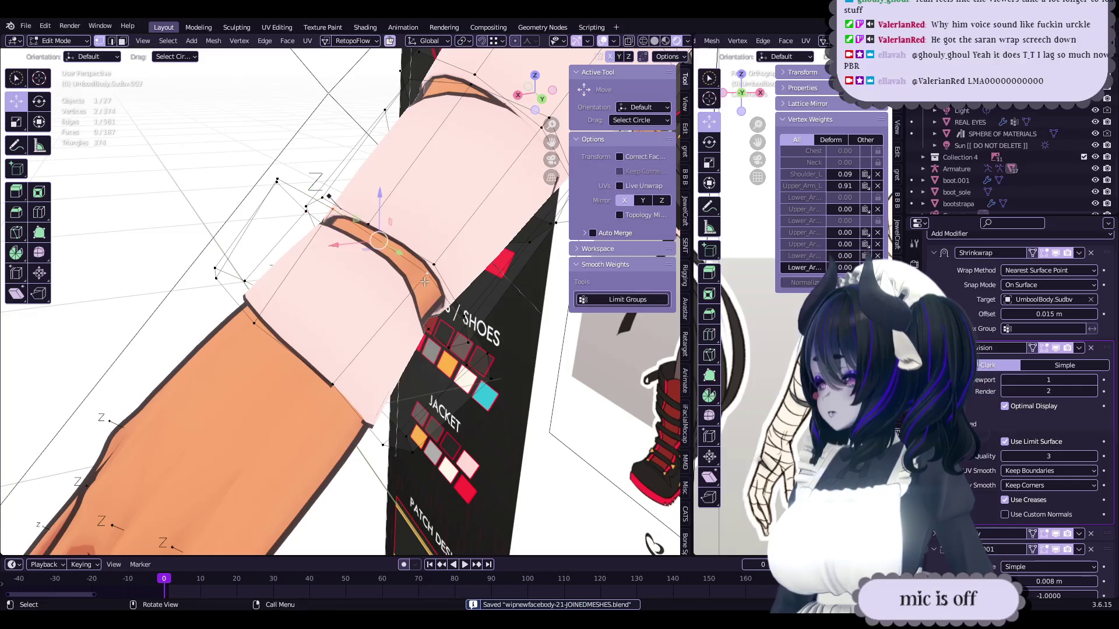
pyautogui.moveTo(423, 281); pyautogui.dragTo(424, 281)
pyautogui.moveTo(425, 281)
pyautogui.mouseDown(button='middle')
pyautogui.moveTo(410, 328)
pyautogui.moveTo(442, 329)
pyautogui.moveTo(292, 292)
pyautogui.mouseUp(button='middle')
pyautogui.moveTo(283, 280); pyautogui.dragTo(241, 309)
pyautogui.moveTo(241, 310)
pyautogui.mouseDown(button='middle')
pyautogui.moveTo(368, 300)
pyautogui.moveTo(335, 308)
pyautogui.moveTo(312, 344)
pyautogui.mouseUp(button='middle')
pyautogui.moveTo(312, 343); pyautogui.dragTo(316, 346)
pyautogui.moveTo(316, 346); pyautogui.dragTo(416, 315, button='middle')
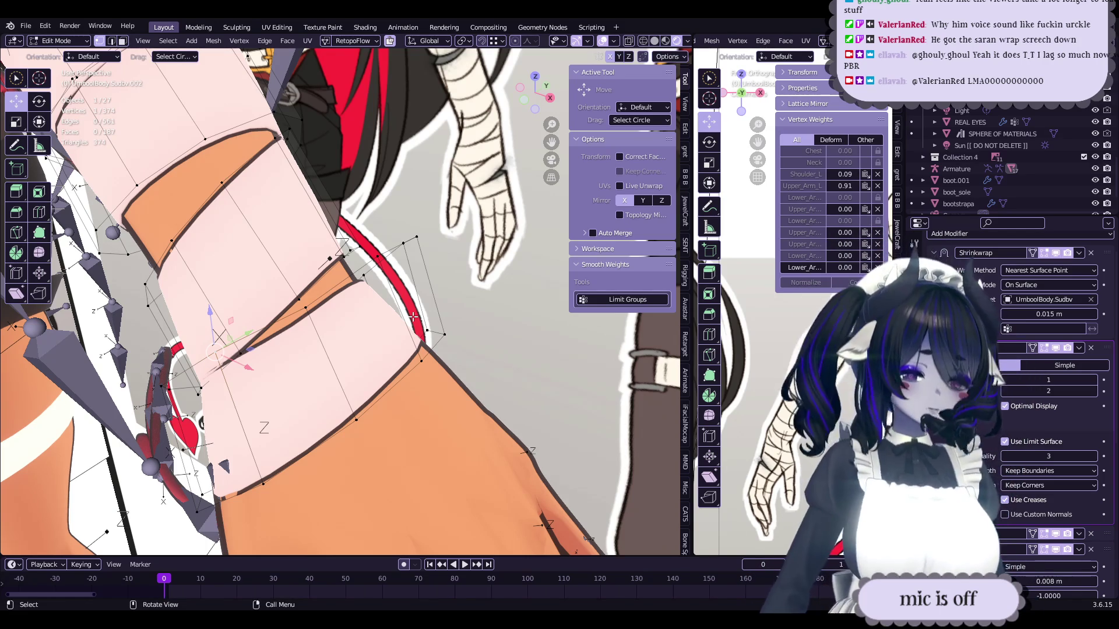
# - Even out the whole band by moving the selected vertices five times, then save
pyautogui.moveTo(413, 316)
pyautogui.mouseDown(button='middle')
pyautogui.moveTo(321, 299)
pyautogui.moveTo(420, 280)
pyautogui.moveTo(345, 312)
pyautogui.moveTo(373, 288)
pyautogui.moveTo(370, 274)
pyautogui.moveTo(453, 299)
pyautogui.moveTo(452, 283)
pyautogui.moveTo(402, 305)
pyautogui.moveTo(360, 356)
pyautogui.moveTo(400, 444)
pyautogui.mouseUp(button='middle')
pyautogui.press('g')
pyautogui.click(321, 300)
pyautogui.press('g')
pyautogui.click(421, 280)
pyautogui.press('g')
pyautogui.click(365, 296)
pyautogui.press('g')
pyautogui.click(371, 274)
pyautogui.press('g')
pyautogui.click(440, 290)
pyautogui.hotkey('ctrl', 's')
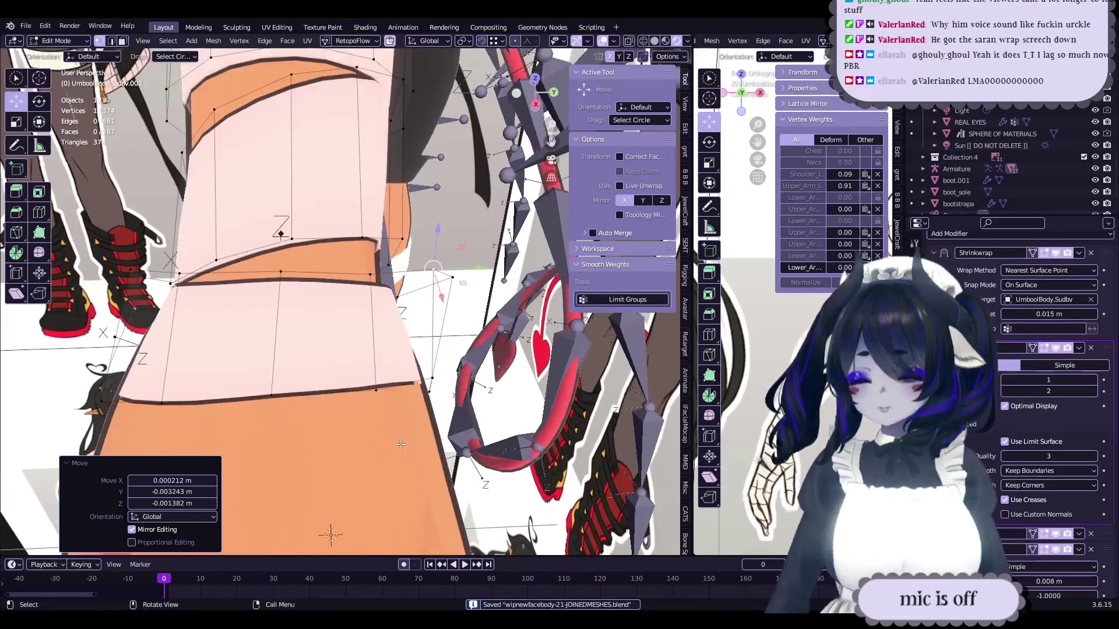
# - Make final small moves on individual wrist band vertices to smooth the band
pyautogui.press('g')
pyautogui.click(417, 402)
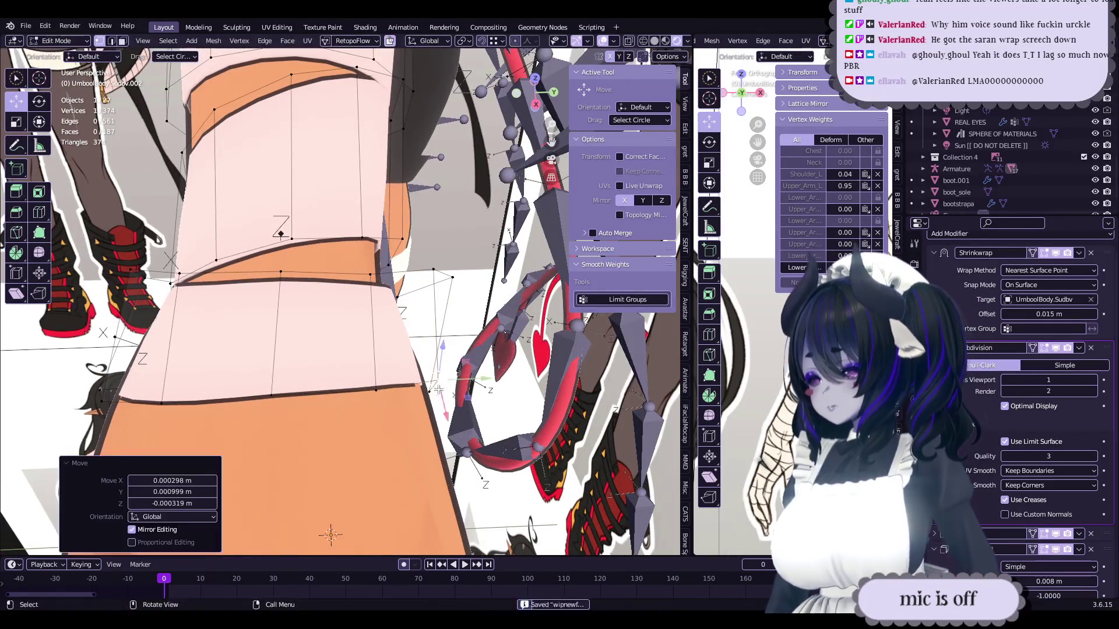
pyautogui.moveTo(417, 402); pyautogui.dragTo(411, 388, button='middle')
pyautogui.click(265, 275)
pyautogui.moveTo(266, 275)
pyautogui.mouseDown(button='middle')
pyautogui.moveTo(328, 261)
pyautogui.moveTo(347, 320)
pyautogui.moveTo(315, 271)
pyautogui.moveTo(425, 265)
pyautogui.mouseUp(button='middle')
pyautogui.click(304, 292)
pyautogui.press('g')
pyautogui.click(306, 290)
pyautogui.press('g')
pyautogui.click(315, 272)
pyautogui.press('g')
pyautogui.click(395, 270)
pyautogui.moveTo(431, 379)
pyautogui.mouseDown(button='middle')
pyautogui.moveTo(420, 368)
pyautogui.moveTo(483, 327)
pyautogui.moveTo(430, 329)
pyautogui.moveTo(405, 306)
pyautogui.moveTo(458, 289)
pyautogui.moveTo(477, 330)
pyautogui.moveTo(392, 346)
pyautogui.moveTo(452, 382)
pyautogui.moveTo(408, 361)
pyautogui.moveTo(535, 327)
pyautogui.moveTo(394, 337)
pyautogui.moveTo(485, 322)
pyautogui.moveTo(393, 309)
pyautogui.moveTo(367, 290)
pyautogui.moveTo(361, 301)
pyautogui.moveTo(427, 334)
pyautogui.moveTo(444, 309)
pyautogui.mouseUp(button='middle')
# - Add a vertex to the selection, then rotate and reposition that band section
pyautogui.click(424, 373)
pyautogui.press('r')
pyautogui.click(429, 323)
pyautogui.press('g')
pyautogui.click(477, 330)
# - Switch between Object and Edit Mode and save the file
pyautogui.press('Tab')
pyautogui.hotkey('ctrl', 's')
pyautogui.scroll(5, 470, 326)
pyautogui.press('Tab')
pyautogui.press('Tab')
pyautogui.hotkey('ctrl', 's')
pyautogui.press('Tab')
# - Rotate the hand bandage piece −9.08°, shift it, and scale it to 1.104
pyautogui.press('r')
pyautogui.click(405, 330)
pyautogui.press('r')
pyautogui.press('r')
pyautogui.click(412, 336)
pyautogui.press('g')
pyautogui.click(434, 332)
pyautogui.press('s')
pyautogui.click(443, 328)
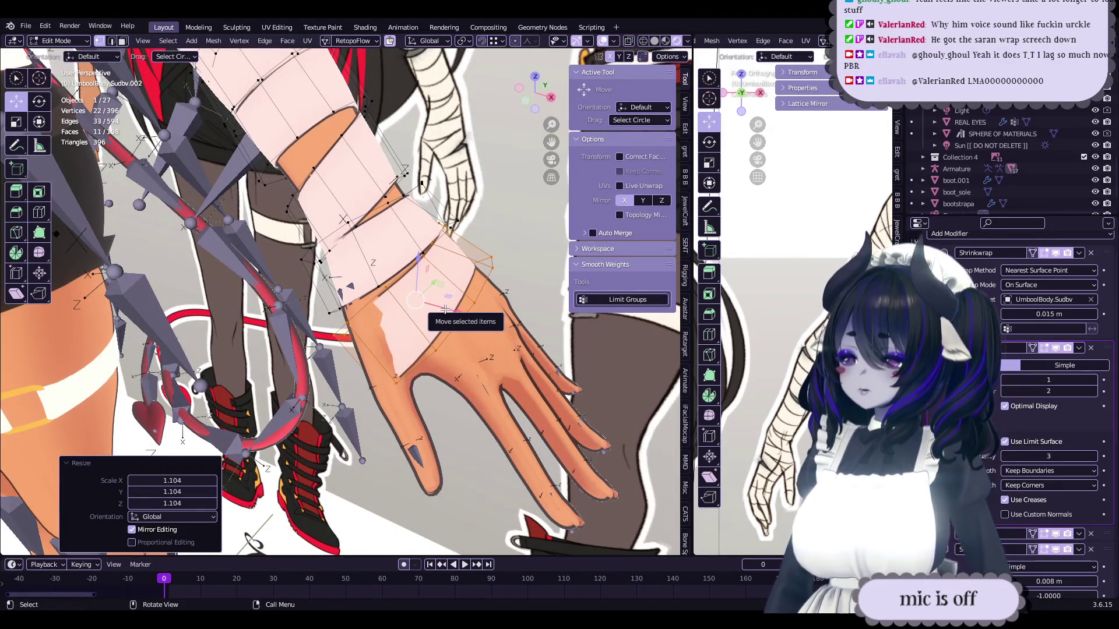
pyautogui.moveTo(470, 319)
pyautogui.mouseDown(button='middle')
pyautogui.moveTo(489, 327)
pyautogui.moveTo(531, 302)
pyautogui.moveTo(506, 312)
pyautogui.mouseUp(button='middle')
# - Rotate the hand faces −16.6°, then fit them with small shifts and a free rotation
pyautogui.press('r')
pyautogui.click(505, 320)
pyautogui.press('g')
pyautogui.click(531, 302)
pyautogui.press('r')
pyautogui.press('r')
pyautogui.click(509, 313)
pyautogui.press('g')
pyautogui.click(506, 312)
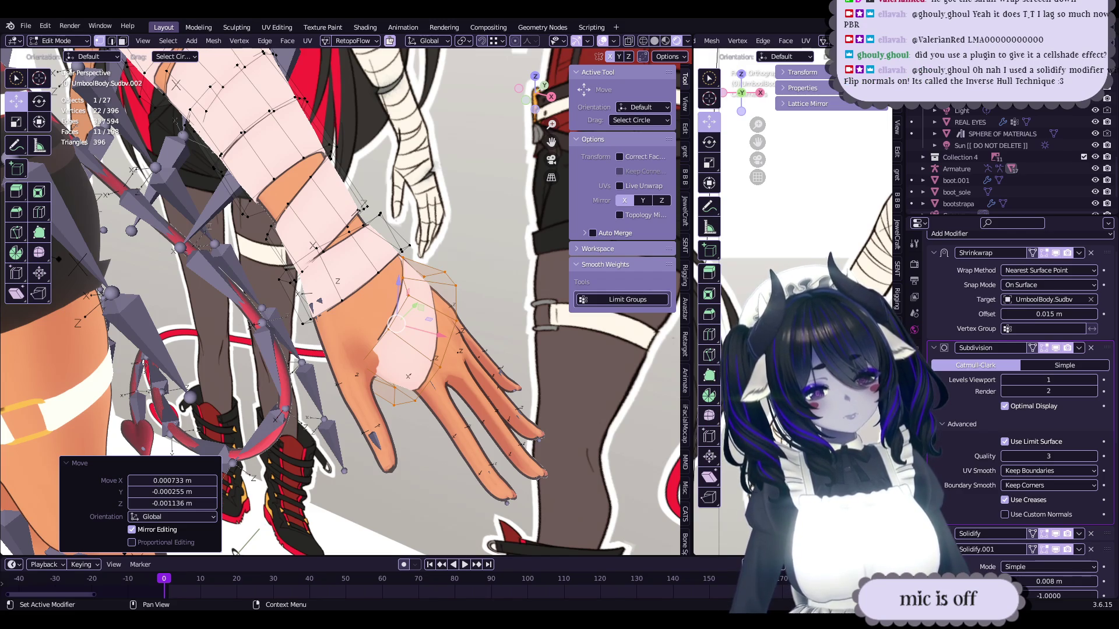
pyautogui.moveTo(542, 375); pyautogui.dragTo(563, 368, button='middle')
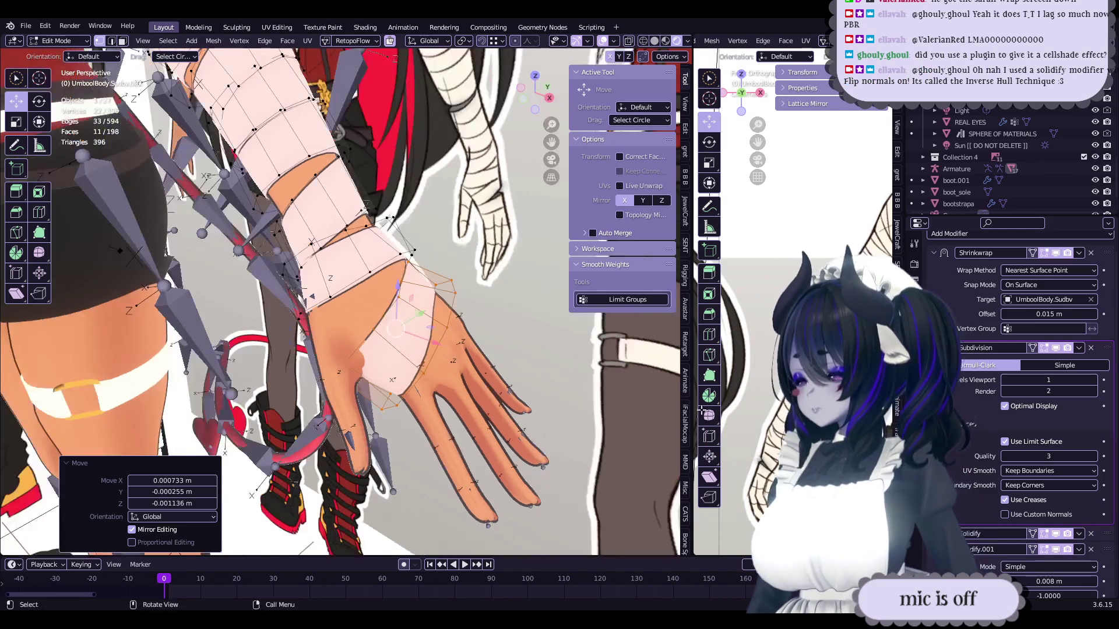
# - Show Solidify.001's 0.008 m thickness, offset, flipped normals and Edge Data in the Modifier panel
pyautogui.scroll(-5, 963, 501)
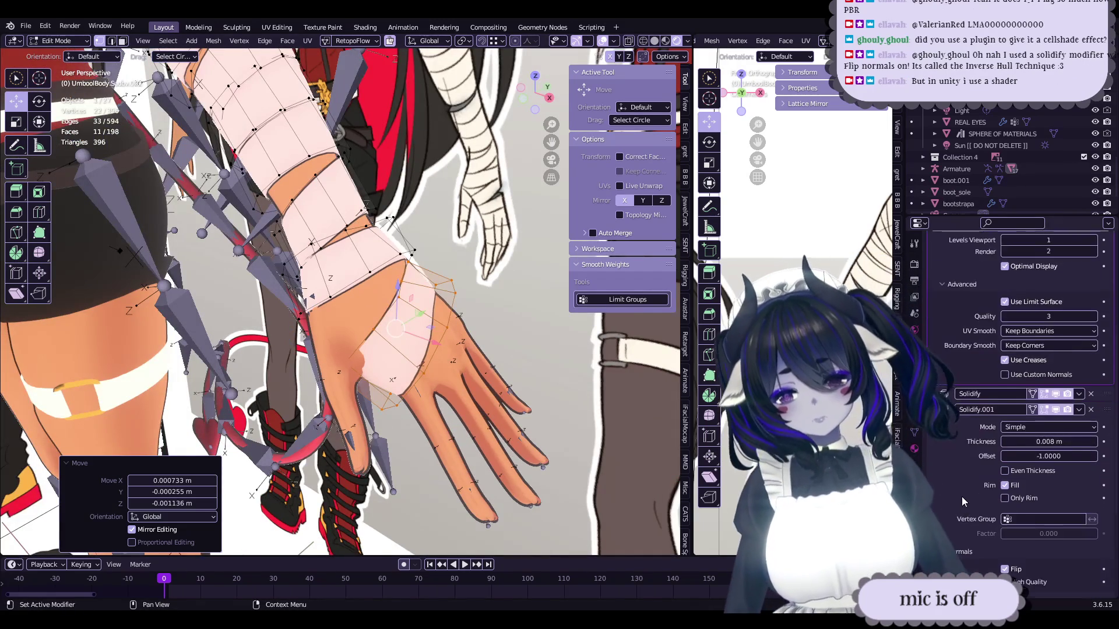
pyautogui.scroll(-3, 962, 501)
pyautogui.moveTo(466, 350); pyautogui.dragTo(408, 303, button='middle')
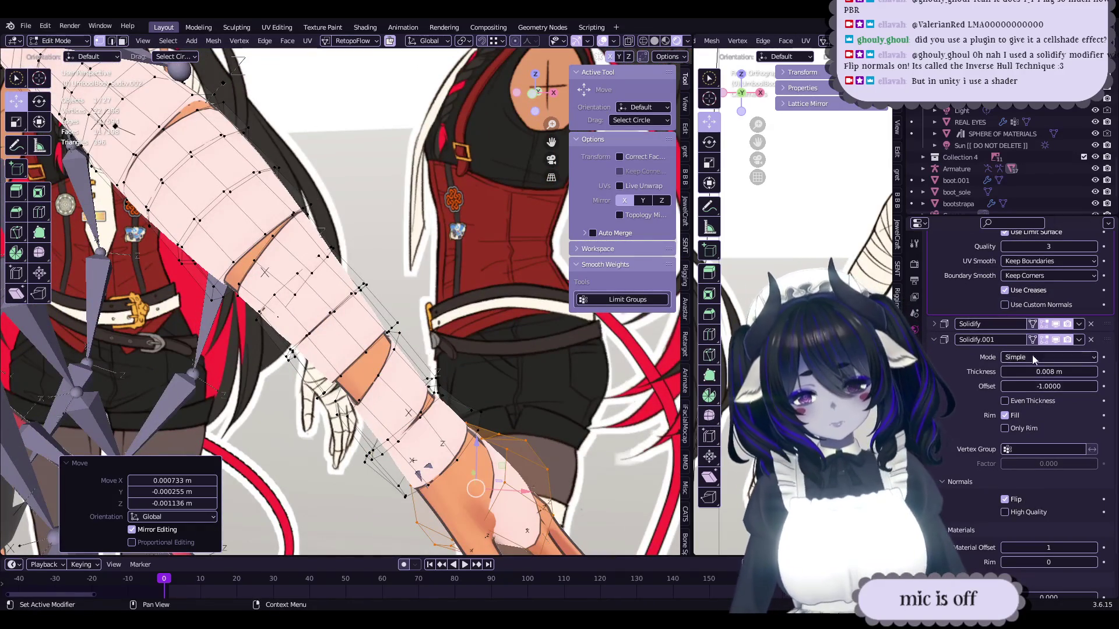
pyautogui.scroll(-3, 1025, 477)
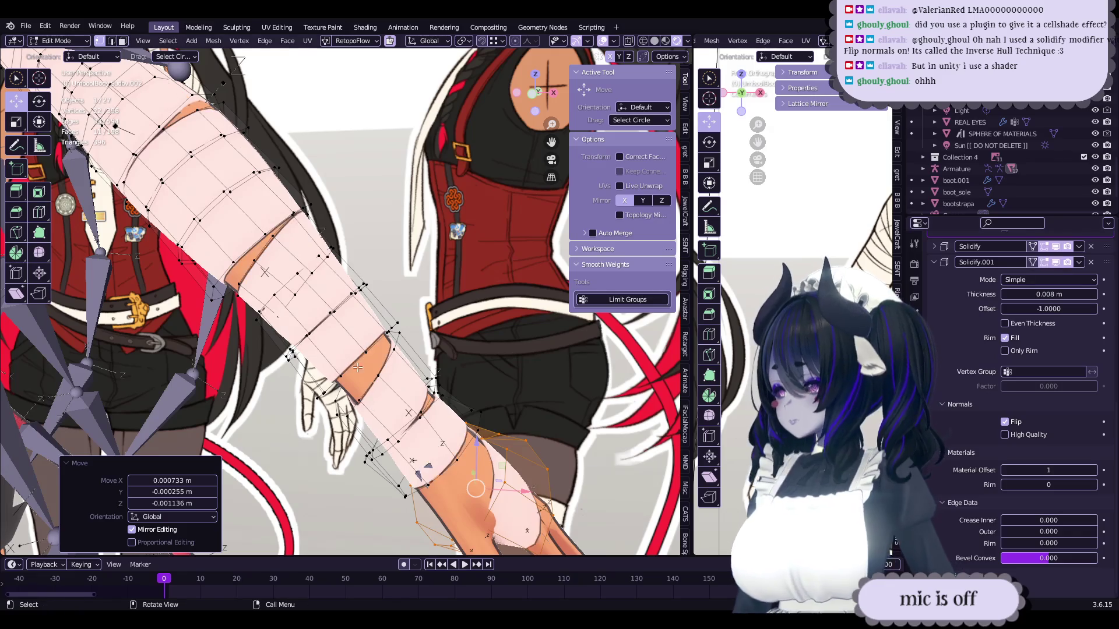
pyautogui.scroll(10, 373, 341)
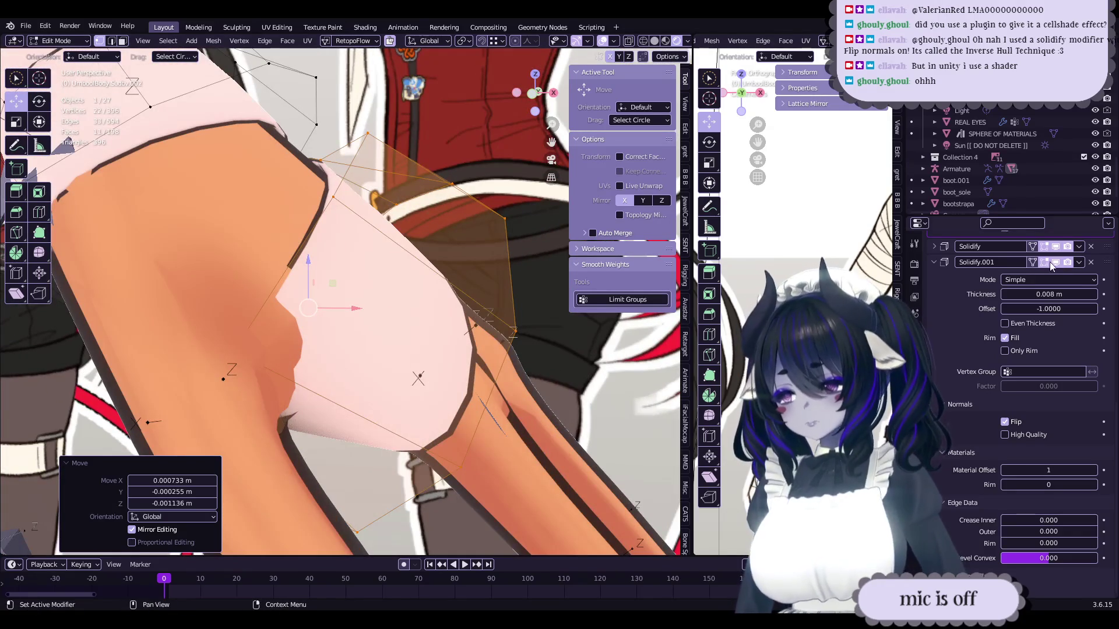
# - View the hand bandage from a new angle, save, and undo the last change
pyautogui.scroll(-2, 282, 302)
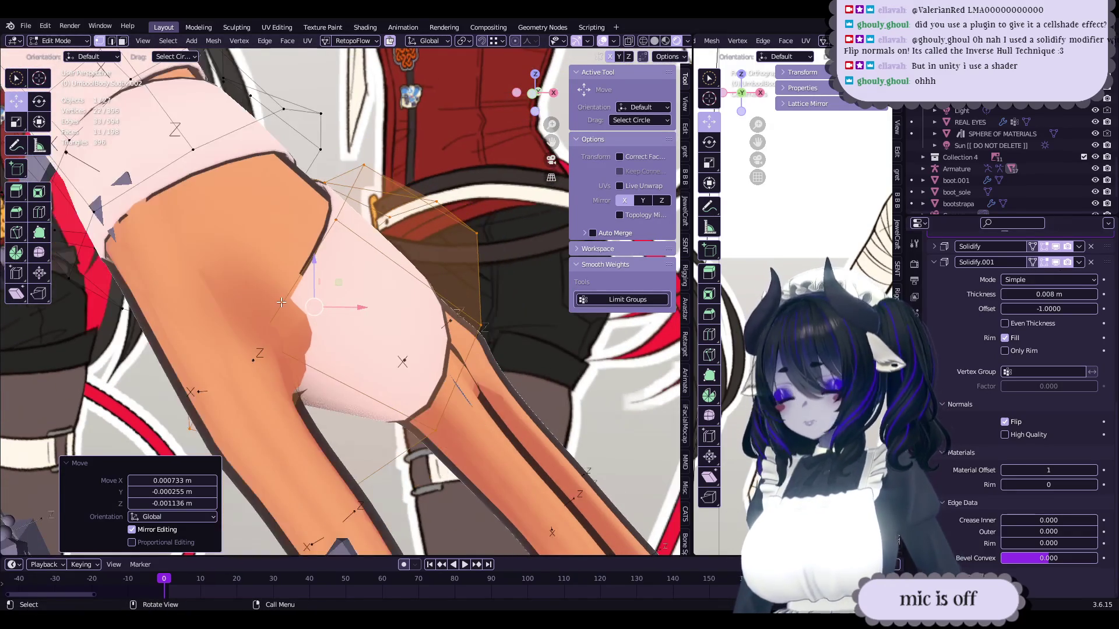
pyautogui.scroll(-5, 281, 303)
pyautogui.scroll(3, 385, 350)
pyautogui.moveTo(385, 350)
pyautogui.mouseDown(button='middle')
pyautogui.moveTo(439, 314)
pyautogui.moveTo(473, 314)
pyautogui.mouseUp(button='middle')
pyautogui.hotkey('ctrl', 's')
pyautogui.hotkey('ctrl', 'z')
# - Shift the selected bandage vertices a few millimetres over the back of the hand
pyautogui.moveTo(462, 313)
pyautogui.mouseDown(button='middle')
pyautogui.moveTo(425, 322)
pyautogui.moveTo(488, 378)
pyautogui.moveTo(469, 327)
pyautogui.moveTo(481, 305)
pyautogui.moveTo(488, 371)
pyautogui.moveTo(506, 372)
pyautogui.mouseUp(button='middle')
pyautogui.press('s')
pyautogui.press('g')
pyautogui.click(426, 321)
pyautogui.press('r')
pyautogui.press('r')
pyautogui.press('Escape')
pyautogui.press('g')
pyautogui.click(488, 378)
# - Move the vertices, rotate them 7.69°, and trackball-turn them 1.72°
pyautogui.press('g')
pyautogui.click(481, 305)
pyautogui.press('r')
pyautogui.click(481, 305)
pyautogui.press('r')
pyautogui.press('r')
pyautogui.click(488, 370)
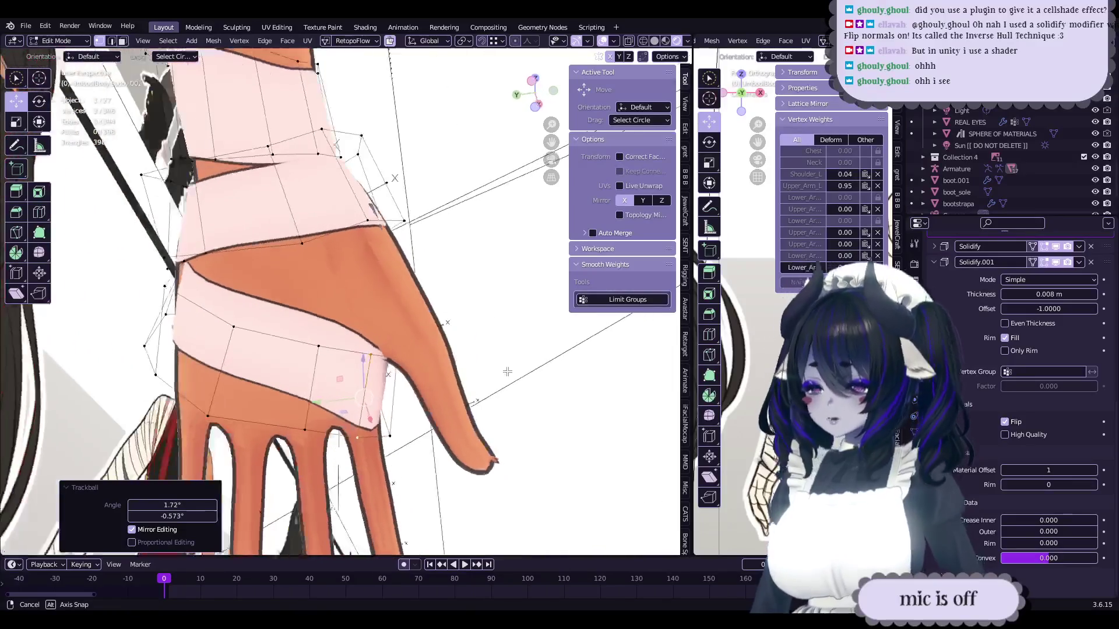
# - Select a different bandage vertex near the hand and rotate it
pyautogui.click(315, 367)
pyautogui.moveTo(314, 367); pyautogui.dragTo(362, 358, button='middle')
pyautogui.press('r')
pyautogui.click(349, 362)
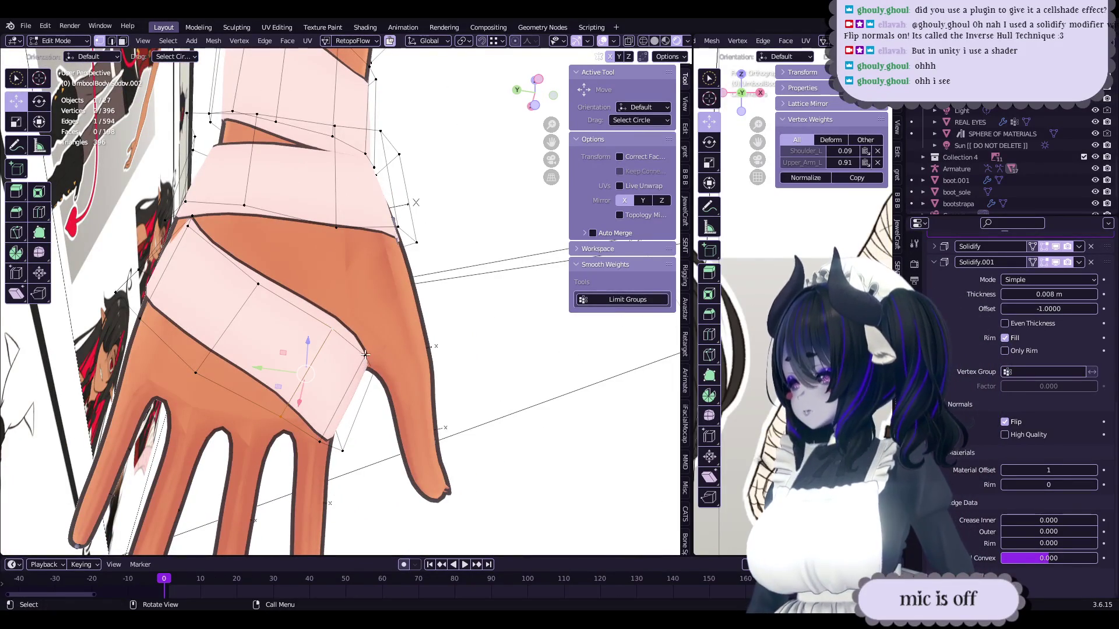
# - Select the bandage loop across the hand and apply Set Edge Flow to even it
pyautogui.keyDown('ctrl'); pyautogui.keyDown('alt'); pyautogui.click(334, 339); pyautogui.keyUp('alt'); pyautogui.keyUp('ctrl')
pyautogui.rightClick(333, 338)
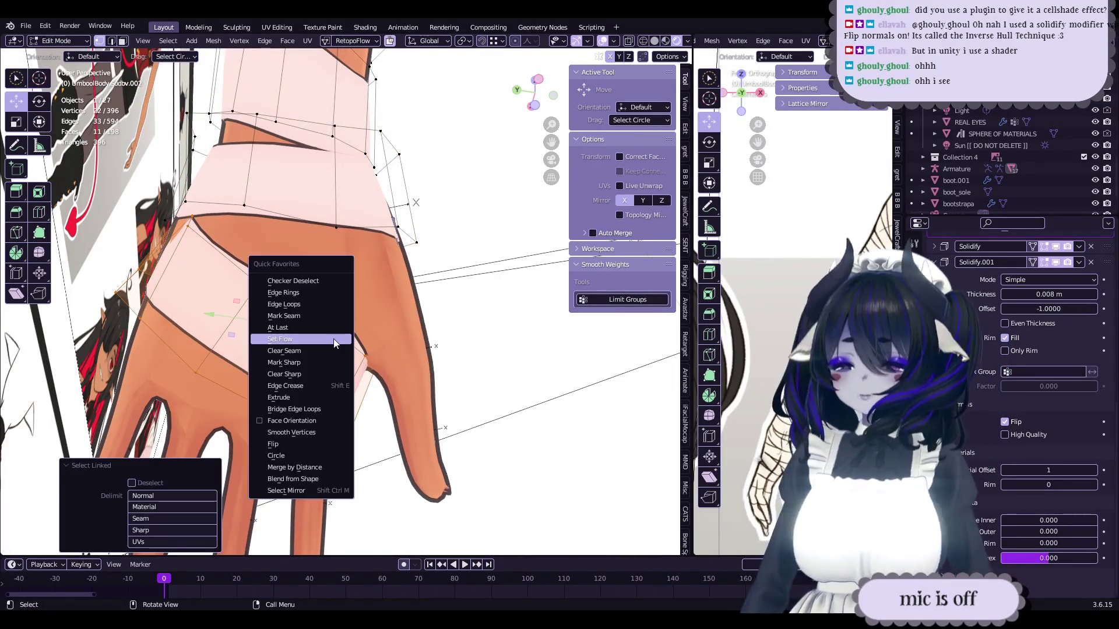
pyautogui.click(333, 338)
pyautogui.moveTo(333, 338)
pyautogui.mouseDown(button='middle')
pyautogui.moveTo(402, 355)
pyautogui.moveTo(318, 360)
pyautogui.moveTo(445, 383)
pyautogui.moveTo(480, 349)
pyautogui.moveTo(393, 304)
pyautogui.moveTo(321, 356)
pyautogui.moveTo(251, 300)
pyautogui.moveTo(364, 356)
pyautogui.moveTo(373, 350)
pyautogui.mouseUp(button='middle')
# - Select a bandage vertex and scale the selected geometry down to tighten it
pyautogui.click(388, 348)
pyautogui.press('s')
pyautogui.click(373, 345)
pyautogui.press('s')
pyautogui.click(382, 359)
# - Move the selected bandage vertices in several passes to fit the hand
pyautogui.press('g')
pyautogui.click(406, 356)
pyautogui.press('g')
pyautogui.click(427, 377)
pyautogui.press('g')
pyautogui.click(455, 371)
pyautogui.press('g')
pyautogui.click(469, 358)
# - Even the bandage edge flow again and pull vertices into place on the palm side
pyautogui.hotkey('ctrl', 'e')
pyautogui.click(397, 302)
pyautogui.hotkey('ctrl', 'e')
pyautogui.moveTo(373, 350); pyautogui.dragTo(386, 337)
pyautogui.moveTo(386, 337)
pyautogui.mouseDown(button='middle')
pyautogui.moveTo(353, 376)
pyautogui.moveTo(350, 326)
pyautogui.mouseUp(button='middle')
pyautogui.moveTo(350, 326); pyautogui.dragTo(329, 303)
pyautogui.moveTo(330, 303)
pyautogui.mouseDown(button='middle')
pyautogui.moveTo(330, 283)
pyautogui.moveTo(361, 309)
pyautogui.moveTo(391, 373)
pyautogui.moveTo(385, 356)
pyautogui.mouseUp(button='middle')
# - Rotate the selected vertices, then select another bandage vertex and nudge it slightly
pyautogui.press('r')
pyautogui.click(379, 323)
pyautogui.keyDown('shift'); pyautogui.click(393, 368); pyautogui.keyUp('shift')
pyautogui.moveTo(382, 352); pyautogui.dragTo(380, 350)
pyautogui.moveTo(379, 350)
pyautogui.mouseDown(button='middle')
pyautogui.moveTo(379, 340)
pyautogui.moveTo(479, 375)
pyautogui.moveTo(484, 358)
pyautogui.moveTo(421, 313)
pyautogui.moveTo(463, 387)
pyautogui.moveTo(526, 384)
pyautogui.moveTo(562, 431)
pyautogui.moveTo(381, 420)
pyautogui.moveTo(475, 344)
pyautogui.moveTo(317, 355)
pyautogui.moveTo(404, 395)
pyautogui.moveTo(484, 389)
pyautogui.mouseUp(button='middle')
# - Shift the hand strip vertices slightly and rotate them repeatedly, starting with 7.92°
pyautogui.press('g')
pyautogui.click(505, 376)
pyautogui.press('r')
pyautogui.click(466, 398)
pyautogui.press('r')
pyautogui.click(558, 416)
pyautogui.press('r')
pyautogui.click(381, 420)
# - Move the selected vertices into final position and save wipnewfacebody-21-JOINEDMESHES.blend
pyautogui.press('g')
pyautogui.click(455, 361)
pyautogui.press('g')
pyautogui.click(476, 344)
pyautogui.hotkey('ctrl', 's')
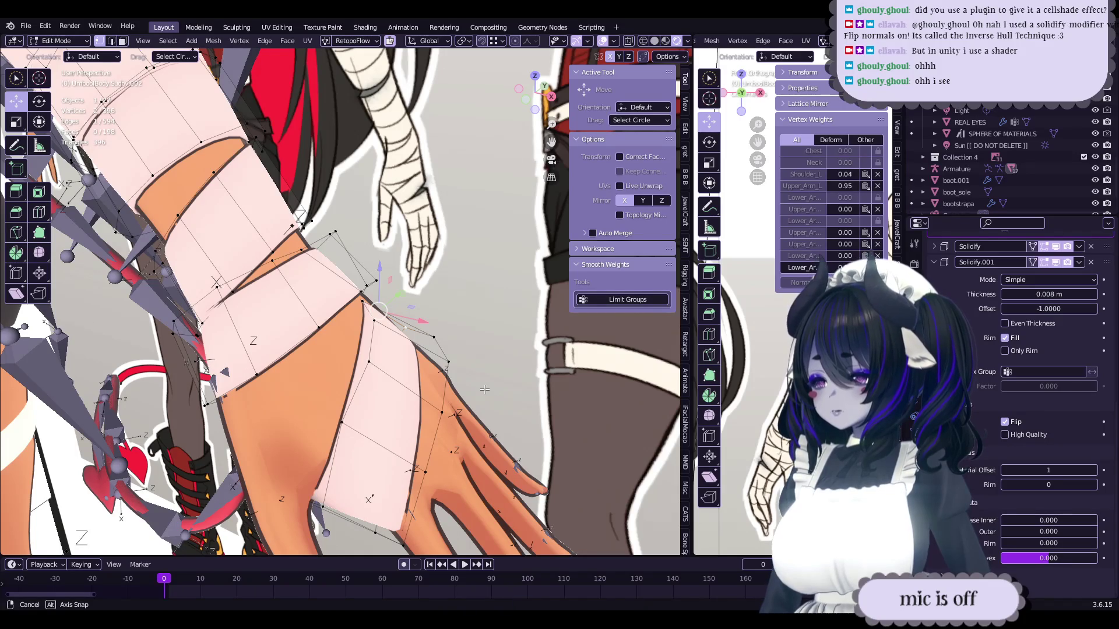
pyautogui.moveTo(484, 389); pyautogui.dragTo(466, 388, button='middle')
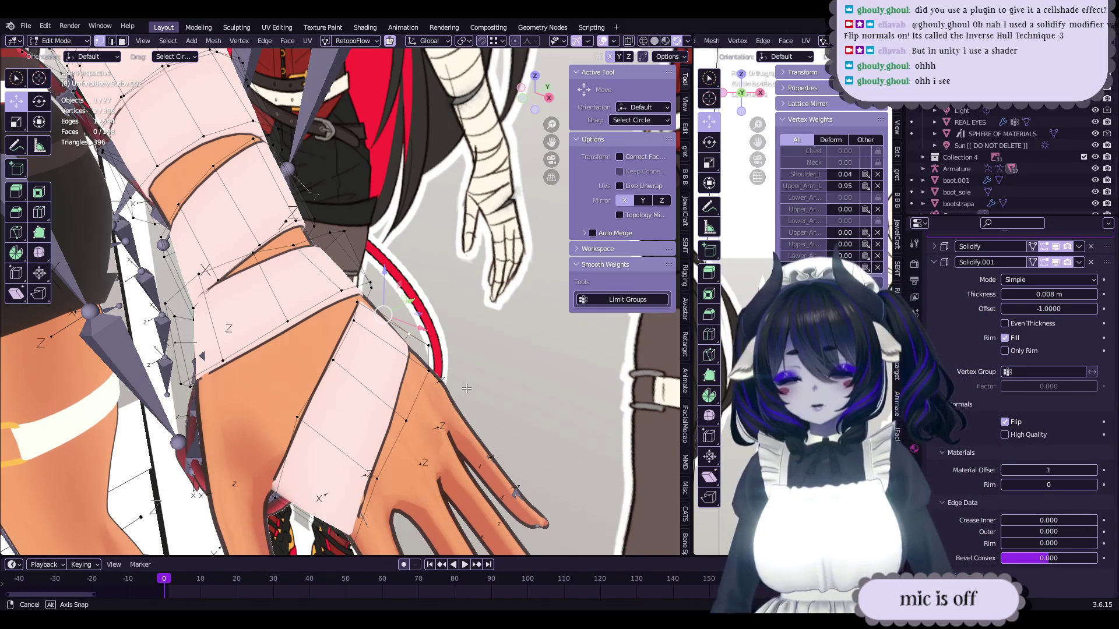
pyautogui.moveTo(466, 388); pyautogui.dragTo(465, 387, button='middle')
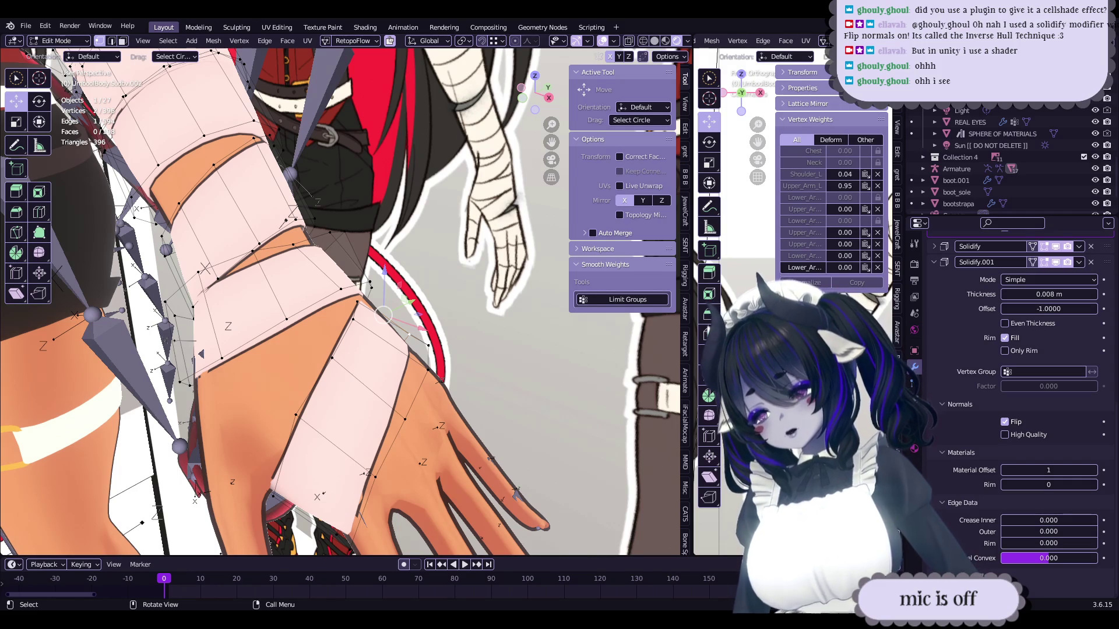
pyautogui.moveTo(408, 384); pyautogui.dragTo(444, 436, button='middle')
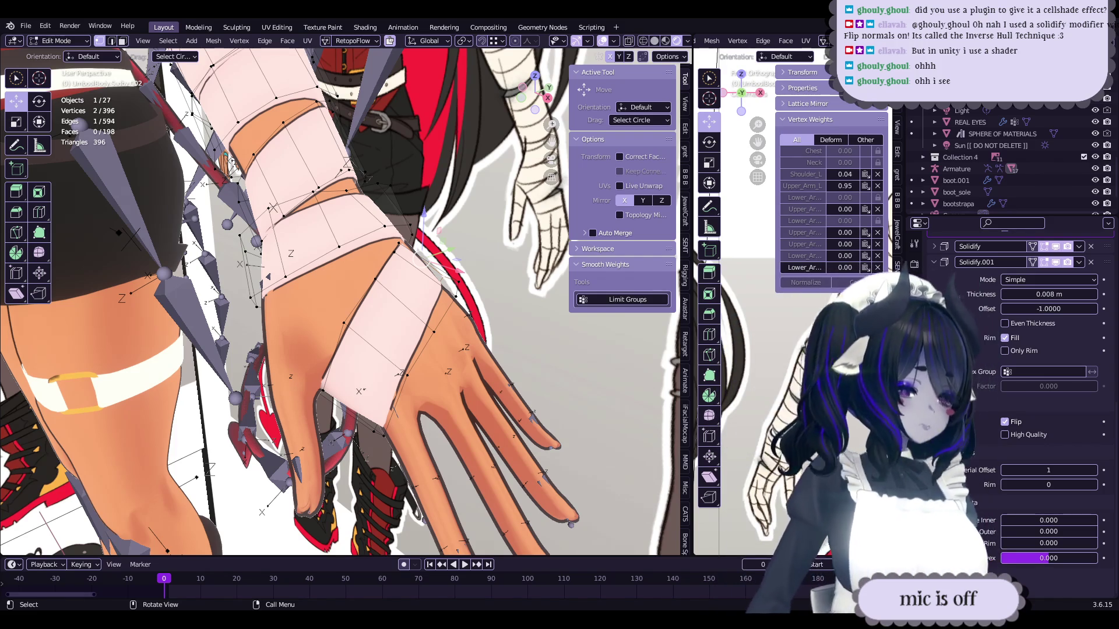
pyautogui.moveTo(416, 398)
pyautogui.mouseDown(button='middle')
pyautogui.moveTo(424, 408)
pyautogui.moveTo(385, 326)
pyautogui.moveTo(415, 235)
pyautogui.moveTo(416, 278)
pyautogui.moveTo(466, 278)
pyautogui.moveTo(377, 389)
pyautogui.mouseUp(button='middle')
# - Edge-slide the wrist band edges twice to tighten the band
pyautogui.press('g')
pyautogui.press('g')
pyautogui.click(415, 405)
pyautogui.press('g')
pyautogui.press('g')
pyautogui.click(390, 320)
# - Reposition individual wrist band vertices, nudging one down and to the left
pyautogui.click(416, 282)
pyautogui.press('g')
pyautogui.click(416, 281)
pyautogui.click(377, 388)
pyautogui.moveTo(378, 389); pyautogui.dragTo(369, 397)
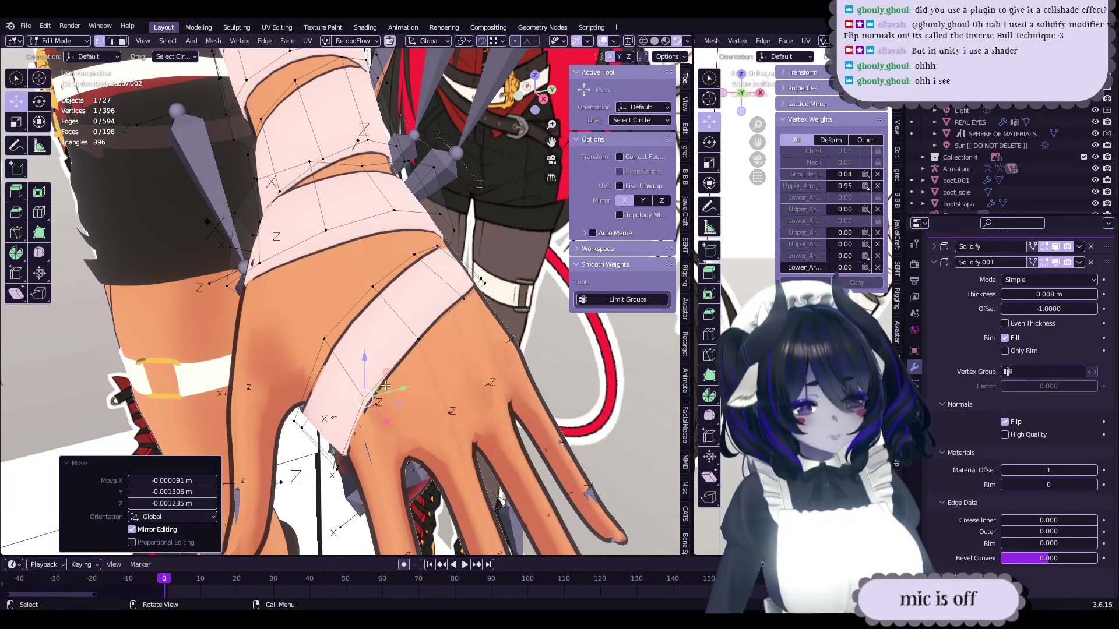
pyautogui.moveTo(390, 376)
pyautogui.mouseDown(button='middle')
pyautogui.moveTo(332, 352)
pyautogui.moveTo(337, 327)
pyautogui.moveTo(441, 314)
pyautogui.moveTo(393, 380)
pyautogui.moveTo(326, 365)
pyautogui.moveTo(349, 338)
pyautogui.mouseUp(button='middle')
# - Move two wrist vertices and rotate them by -6.3° and then -5.99°
pyautogui.press('g')
pyautogui.click(410, 309)
pyautogui.press('r')
pyautogui.click(372, 368)
pyautogui.press('r')
pyautogui.click(326, 332)
# - Move the selected wrist vertices again in two passes
pyautogui.scroll(3, 332, 326)
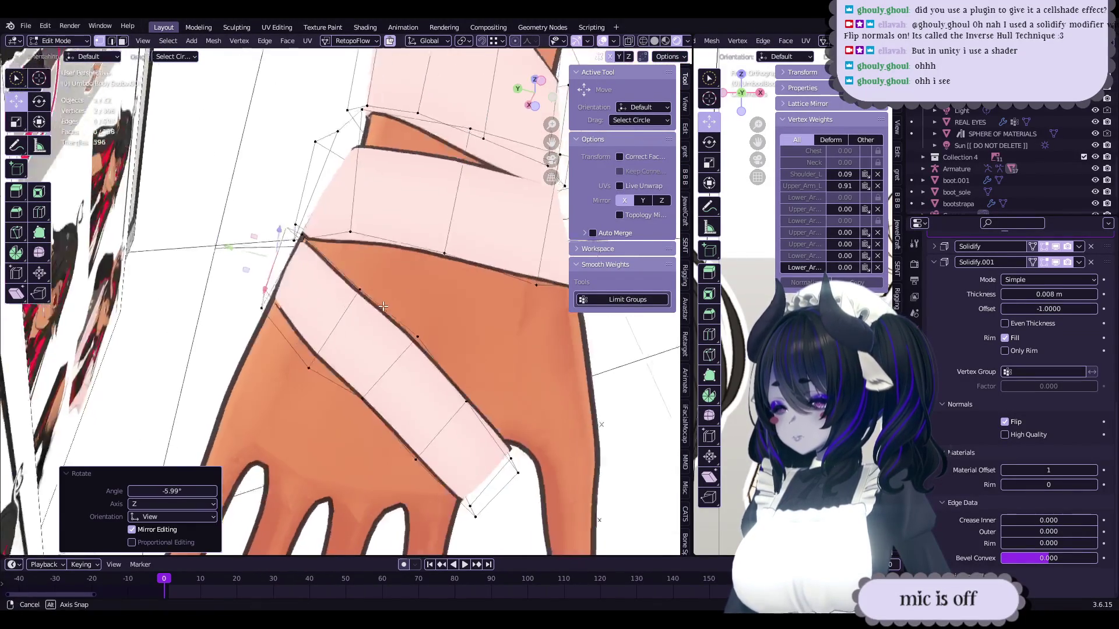
pyautogui.rightClick(336, 321)
pyautogui.press('g')
pyautogui.click(344, 324)
pyautogui.moveTo(344, 324)
pyautogui.mouseDown(button='middle')
pyautogui.moveTo(402, 342)
pyautogui.moveTo(455, 416)
pyautogui.moveTo(523, 407)
pyautogui.moveTo(385, 415)
pyautogui.moveTo(417, 342)
pyautogui.moveTo(449, 330)
pyautogui.moveTo(406, 254)
pyautogui.moveTo(371, 305)
pyautogui.moveTo(381, 348)
pyautogui.moveTo(449, 342)
pyautogui.moveTo(439, 384)
pyautogui.moveTo(370, 308)
pyautogui.moveTo(393, 317)
pyautogui.moveTo(426, 362)
pyautogui.moveTo(380, 364)
pyautogui.mouseUp(button='middle')
pyautogui.press('g')
pyautogui.click(408, 344)
# - Move another wrist vertex into place, save the file and switch to Object Mode
pyautogui.click(385, 414)
pyautogui.press('g')
pyautogui.click(389, 405)
pyautogui.press('g')
pyautogui.click(420, 340)
pyautogui.hotkey('ctrl', 's')
pyautogui.press('Tab')
pyautogui.press('Tab')
# - Review the wrapped wrist from several angles while nudging the selected vertices slightly
pyautogui.moveTo(380, 364); pyautogui.dragTo(377, 351)
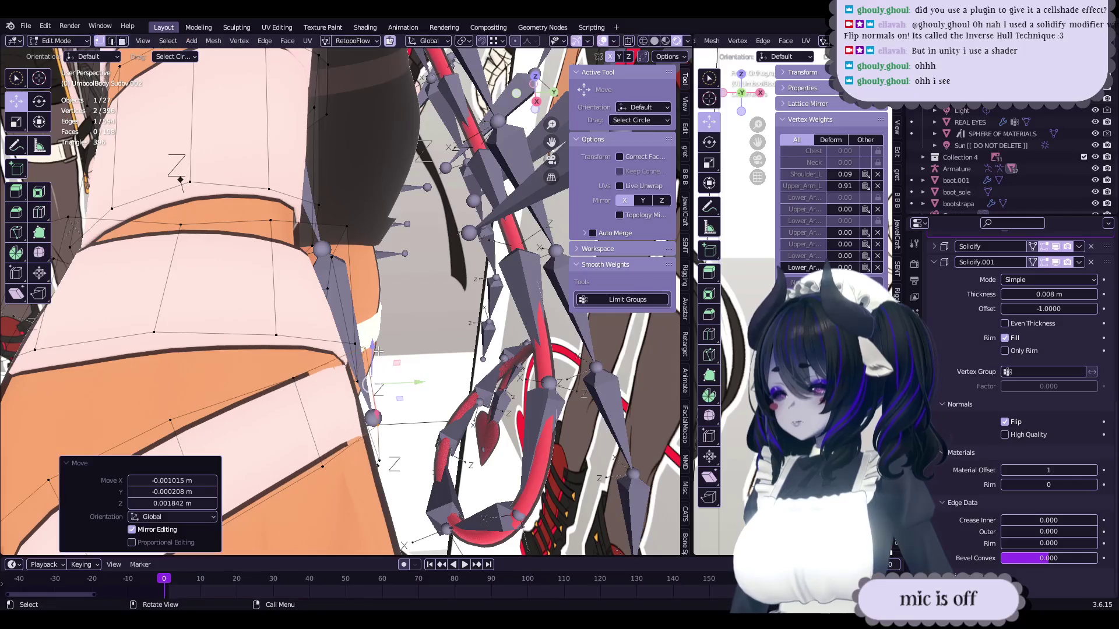
pyautogui.moveTo(303, 402); pyautogui.dragTo(350, 385, button='middle')
pyautogui.moveTo(349, 384); pyautogui.dragTo(367, 376)
pyautogui.moveTo(367, 376); pyautogui.dragTo(375, 378, button='middle')
pyautogui.moveTo(375, 378); pyautogui.dragTo(373, 380)
pyautogui.moveTo(372, 379)
pyautogui.mouseDown(button='middle')
pyautogui.moveTo(379, 358)
pyautogui.moveTo(310, 338)
pyautogui.mouseUp(button='middle')
pyautogui.moveTo(310, 338); pyautogui.dragTo(306, 336)
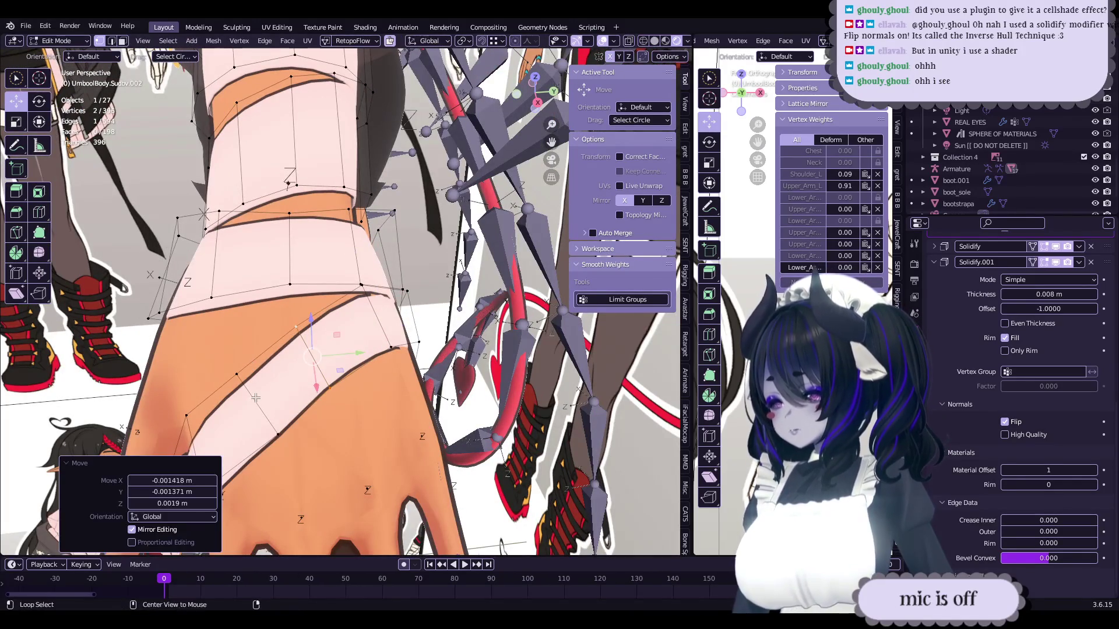
pyautogui.moveTo(248, 388)
pyautogui.mouseDown(button='middle')
pyautogui.moveTo(443, 350)
pyautogui.moveTo(263, 365)
pyautogui.moveTo(326, 349)
pyautogui.mouseUp(button='middle')
pyautogui.press('g')
pyautogui.click(457, 345)
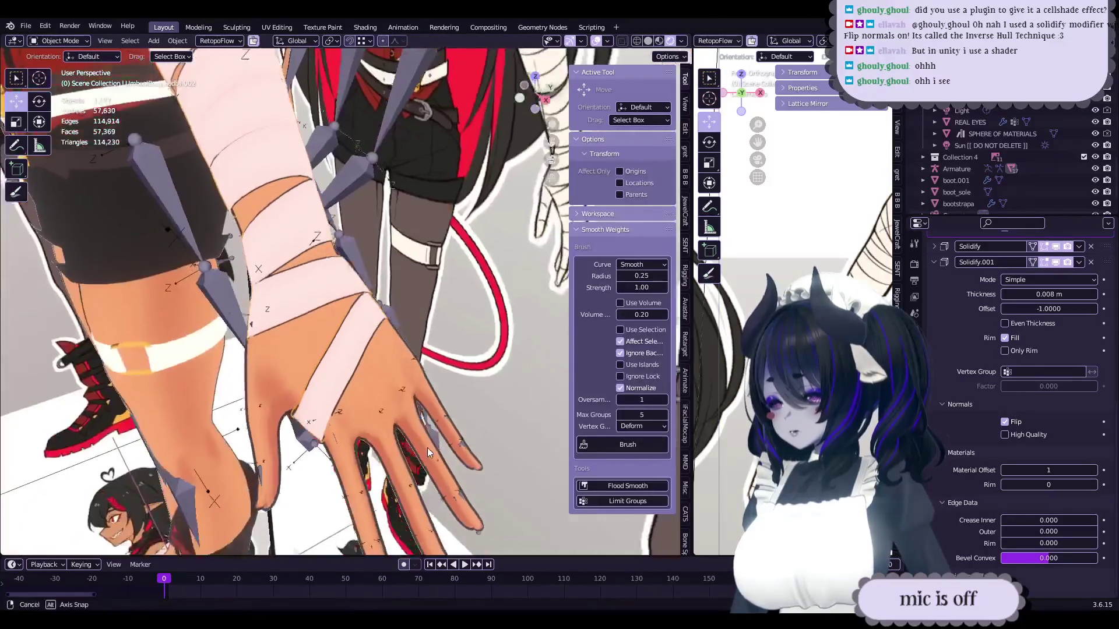
# - In Edit Mode, nudge, rotate -11.5° and scale the back-of-hand bandage vertices, then check in Object Mode
pyautogui.press('Tab')
pyautogui.moveTo(437, 405); pyautogui.dragTo(434, 390)
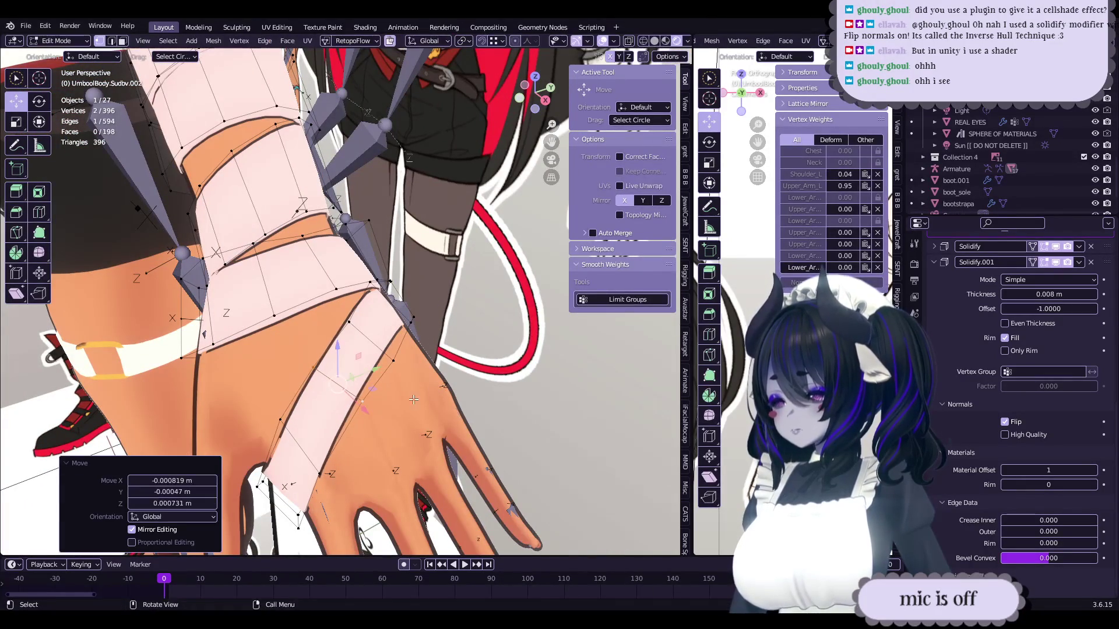
pyautogui.press('r')
pyautogui.click(326, 460)
pyautogui.moveTo(326, 460)
pyautogui.mouseDown(button='middle')
pyautogui.moveTo(412, 426)
pyautogui.moveTo(368, 431)
pyautogui.mouseUp(button='middle')
pyautogui.press('s')
pyautogui.click(413, 425)
pyautogui.press('Tab')
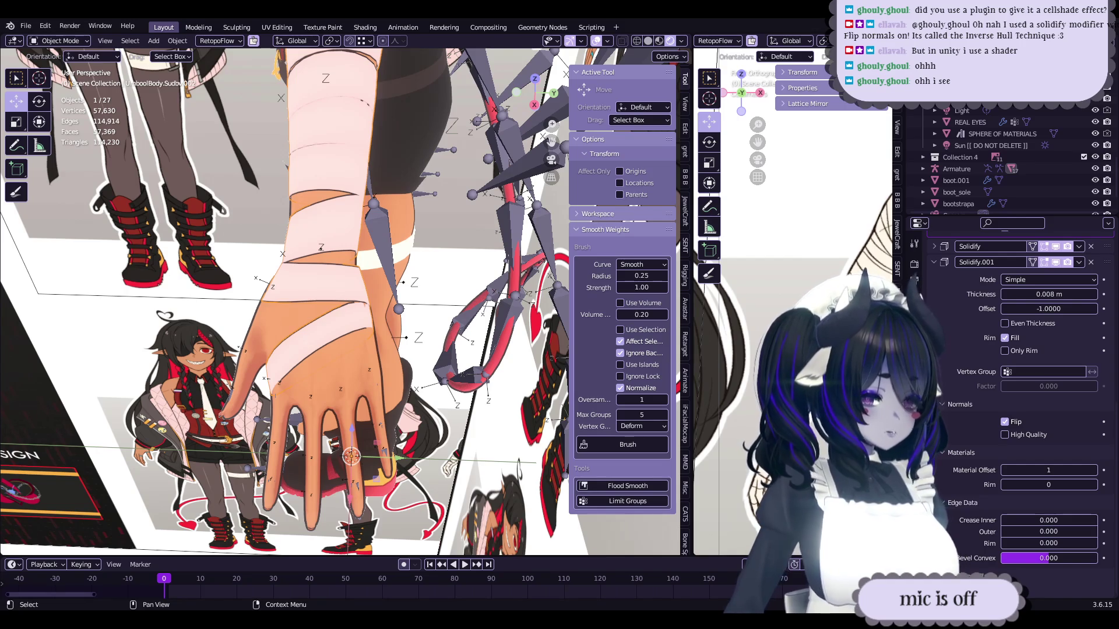
# - Nudge the bandage vertices over the back of the hand again and save
pyautogui.press('Tab')
pyautogui.scroll(3, 369, 434)
pyautogui.moveTo(368, 434)
pyautogui.mouseDown(button='middle')
pyautogui.moveTo(481, 344)
pyautogui.moveTo(407, 355)
pyautogui.mouseUp(button='middle')
pyautogui.hotkey('ctrl', 's')
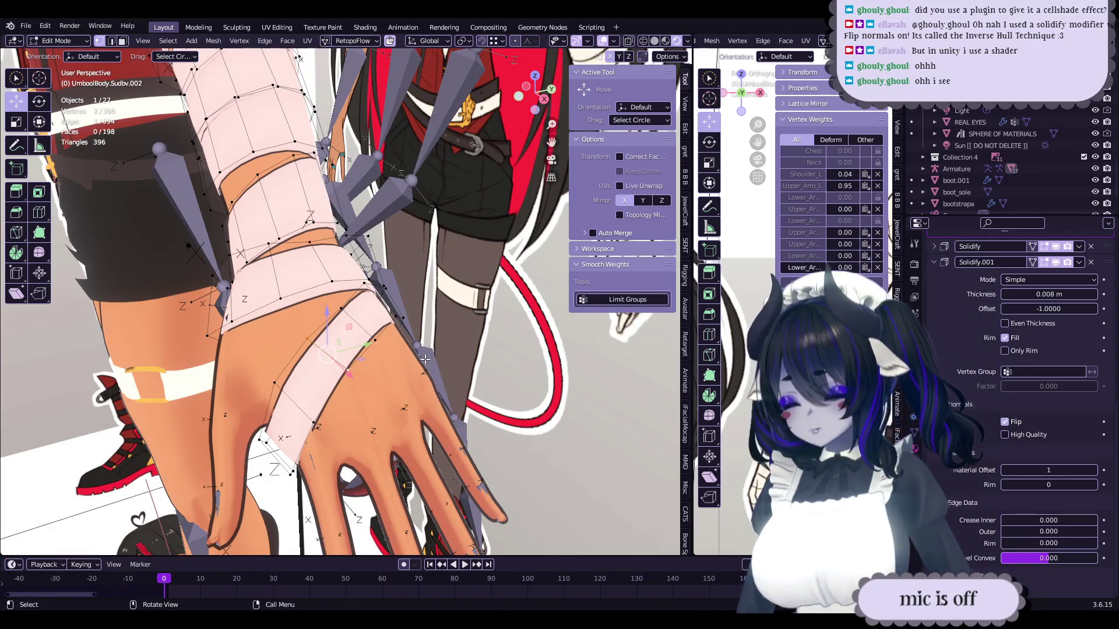
pyautogui.moveTo(426, 359)
pyautogui.mouseDown(button='middle')
pyautogui.moveTo(360, 438)
pyautogui.moveTo(372, 353)
pyautogui.mouseUp(button='middle')
pyautogui.moveTo(333, 370); pyautogui.dragTo(337, 365)
pyautogui.moveTo(337, 365)
pyautogui.mouseDown(button='middle')
pyautogui.moveTo(353, 314)
pyautogui.moveTo(392, 327)
pyautogui.moveTo(414, 366)
pyautogui.moveTo(386, 394)
pyautogui.moveTo(387, 414)
pyautogui.moveTo(348, 382)
pyautogui.moveTo(449, 383)
pyautogui.moveTo(319, 390)
pyautogui.moveTo(407, 353)
pyautogui.mouseUp(button='middle')
pyautogui.press('Tab')
pyautogui.hotkey('ctrl', 's')
# - Recheck the arm, save once more, and select the whole bandage strip across the knuckles
pyautogui.press('Tab')
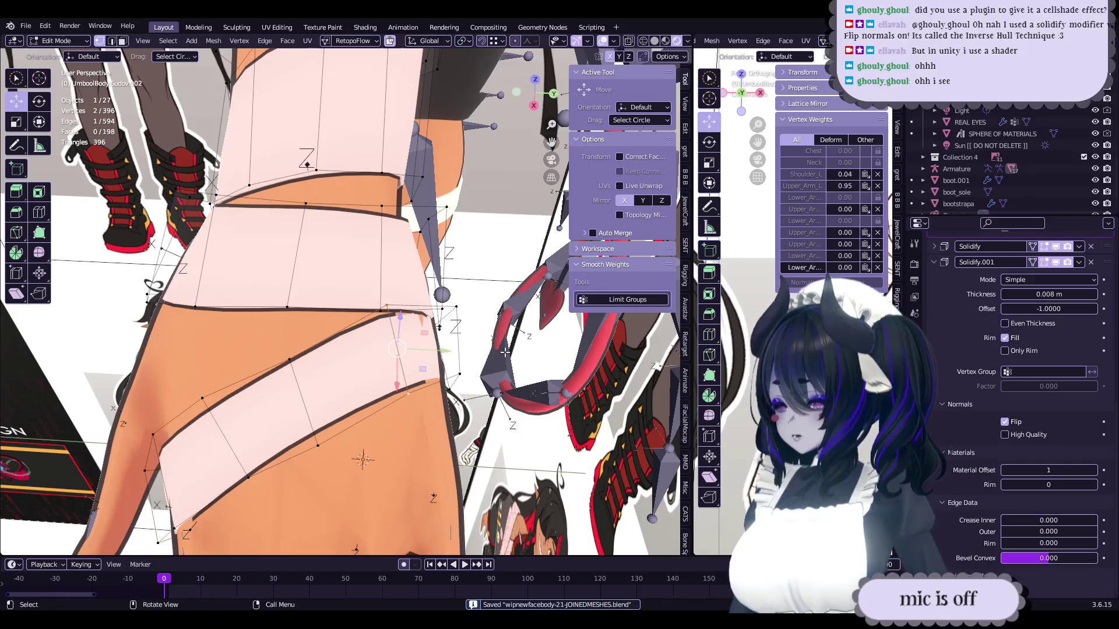
pyautogui.press('Escape')
pyautogui.moveTo(528, 331)
pyautogui.mouseDown(button='middle')
pyautogui.moveTo(467, 427)
pyautogui.moveTo(404, 396)
pyautogui.moveTo(421, 333)
pyautogui.moveTo(410, 353)
pyautogui.moveTo(432, 368)
pyautogui.moveTo(332, 389)
pyautogui.moveTo(312, 353)
pyautogui.mouseUp(button='middle')
pyautogui.press('Tab')
pyautogui.hotkey('ctrl', 's')
pyautogui.press('Tab')
pyautogui.press('l')
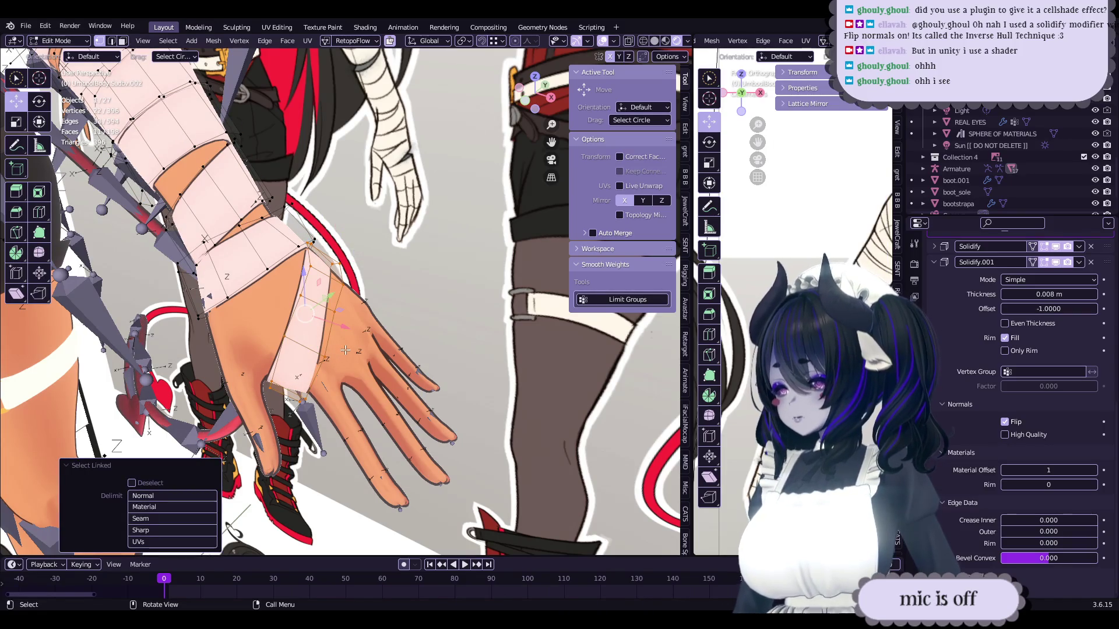
# - Rotate the duplicated strip 21°, move it over the knuckles and turn it another 2.46°
pyautogui.write('r21')
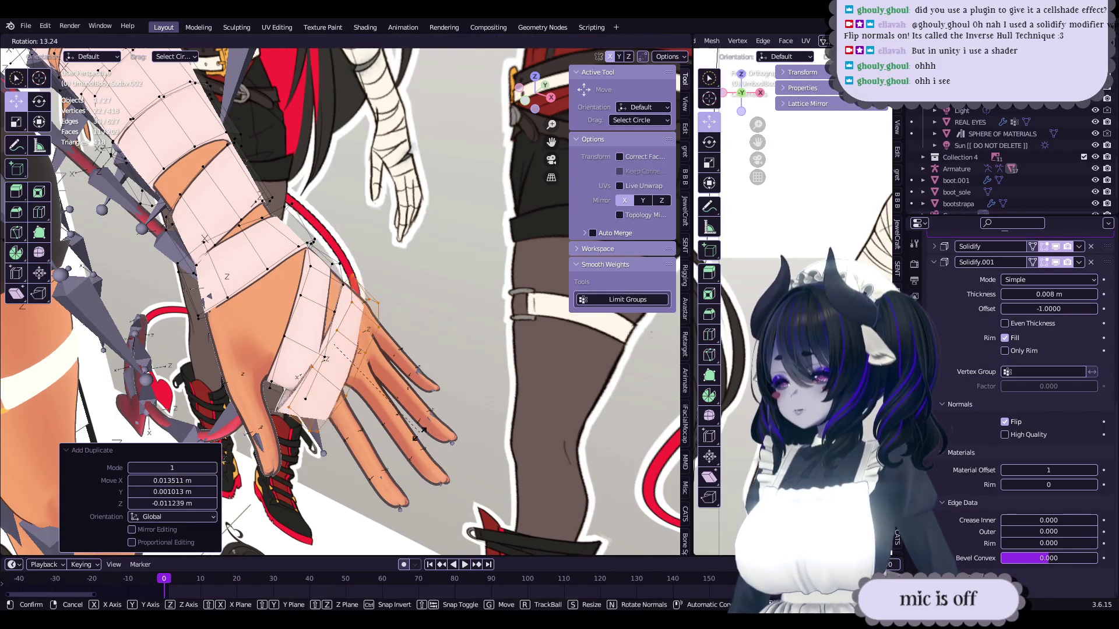
pyautogui.press('Return')
pyautogui.moveTo(373, 391)
pyautogui.mouseDown(button='middle')
pyautogui.moveTo(378, 404)
pyautogui.moveTo(394, 402)
pyautogui.moveTo(366, 391)
pyautogui.moveTo(469, 372)
pyautogui.moveTo(411, 395)
pyautogui.moveTo(396, 388)
pyautogui.moveTo(410, 391)
pyautogui.mouseUp(button='middle')
pyautogui.rightClick(394, 402)
pyautogui.press('Escape')
pyautogui.press('g')
pyautogui.click(420, 373)
pyautogui.press('r')
pyautogui.click(416, 392)
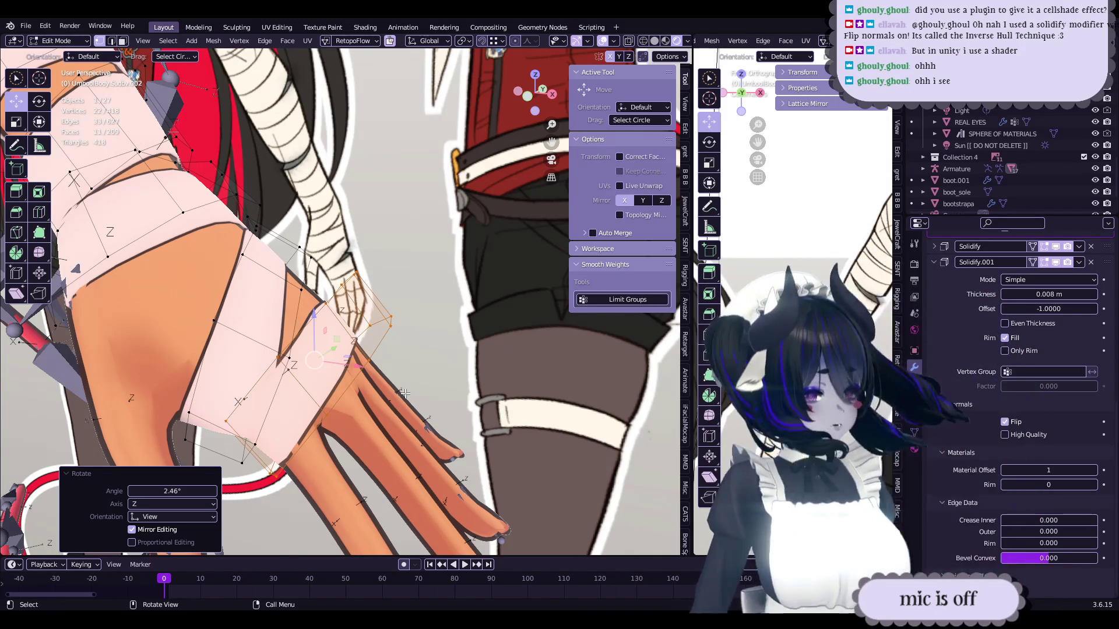
# - Select a vertex on the new strip at the back of the hand and adjust its position
pyautogui.moveTo(404, 394)
pyautogui.mouseDown(button='middle')
pyautogui.moveTo(415, 337)
pyautogui.moveTo(425, 329)
pyautogui.moveTo(439, 343)
pyautogui.mouseUp(button='middle')
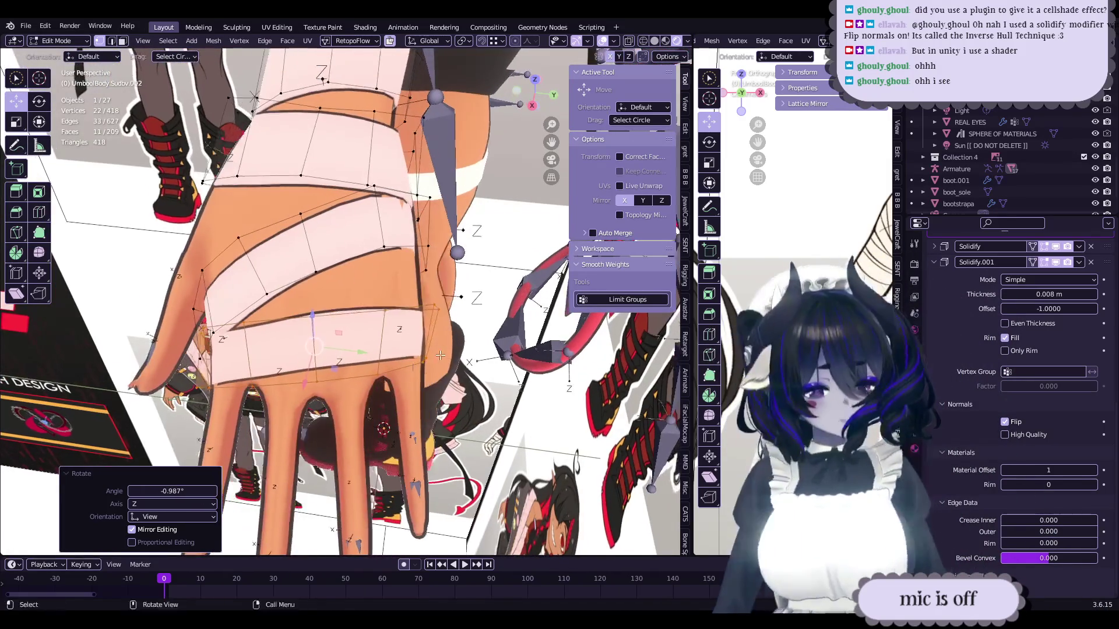
pyautogui.scroll(2, 443, 345)
pyautogui.keyDown('alt'); pyautogui.click(460, 342); pyautogui.keyUp('alt')
pyautogui.moveTo(489, 392)
pyautogui.mouseDown(button='middle')
pyautogui.moveTo(488, 355)
pyautogui.moveTo(401, 350)
pyautogui.mouseUp(button='middle')
pyautogui.press('r')
pyautogui.press('g')
pyautogui.click(485, 354)
# - Select the whole strip and smooth its vertices with the Smooth tool (factor -0.027)
pyautogui.press('l')
pyautogui.press('k')
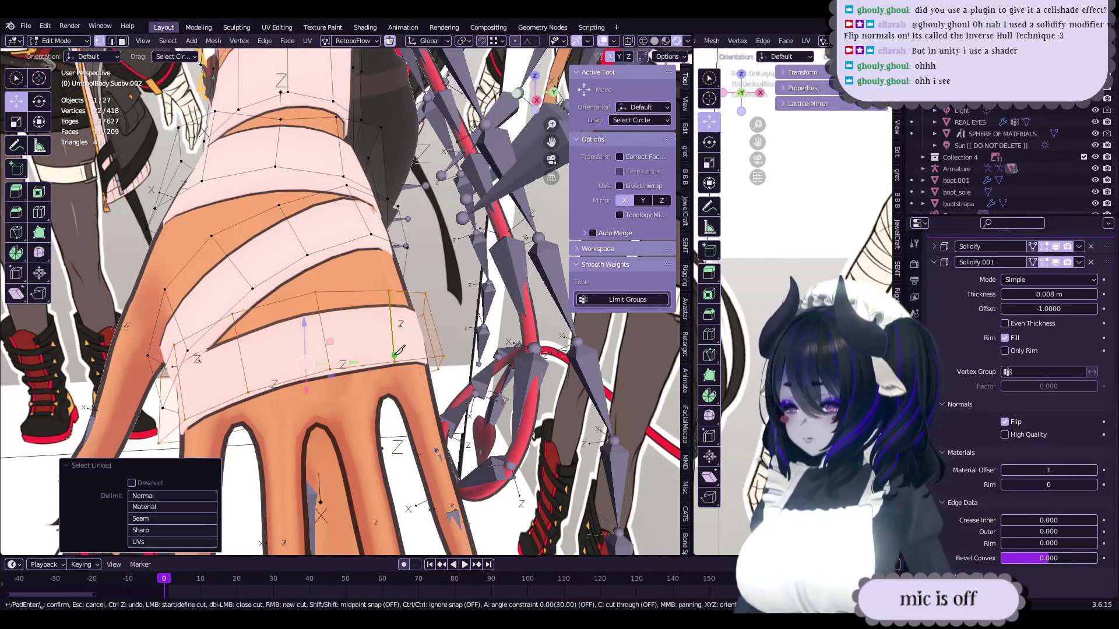
pyautogui.click(41, 254)
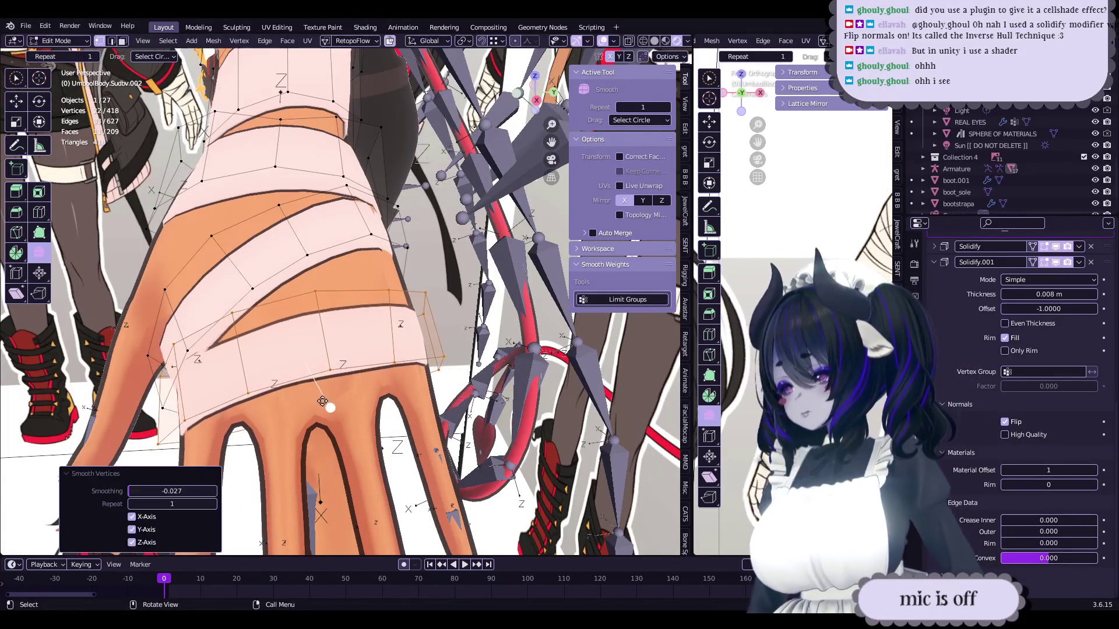
pyautogui.moveTo(282, 355); pyautogui.dragTo(363, 364, button='middle')
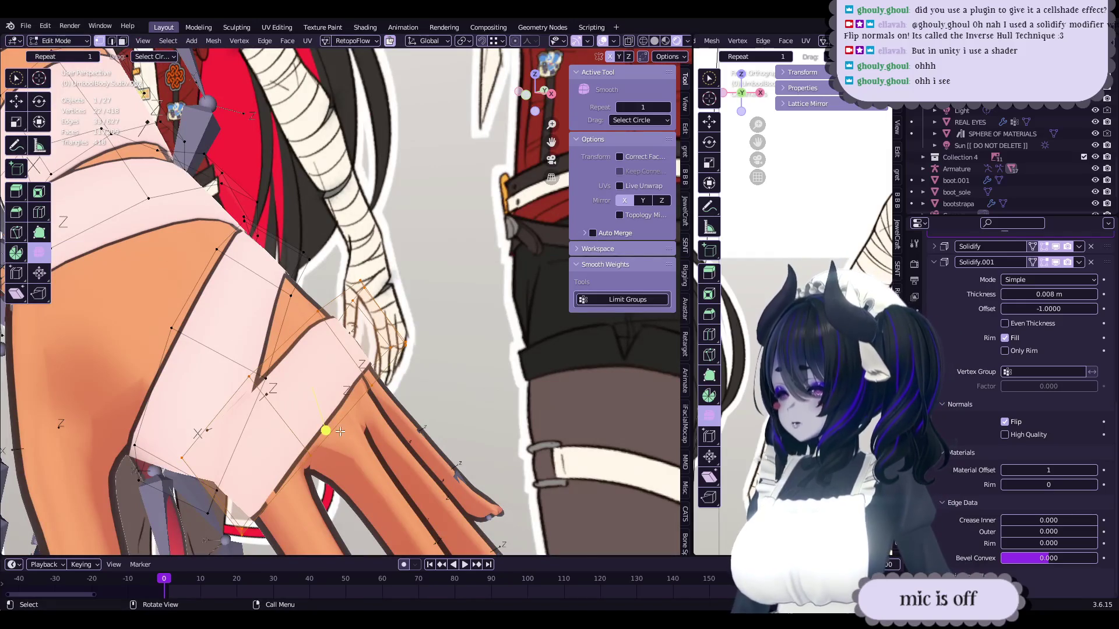
pyautogui.moveTo(343, 432); pyautogui.dragTo(309, 358)
pyautogui.moveTo(346, 469); pyautogui.dragTo(343, 467)
# - Apply Set Edge Flow at tension 180, then select a single strip edge and frame it
pyautogui.rightClick(401, 408)
pyautogui.click(401, 408)
pyautogui.moveTo(401, 408)
pyautogui.mouseDown(button='middle')
pyautogui.moveTo(301, 435)
pyautogui.moveTo(423, 398)
pyautogui.moveTo(402, 405)
pyautogui.moveTo(352, 391)
pyautogui.mouseUp(button='middle')
pyautogui.click(377, 379)
pyautogui.press('KP_Decimal')
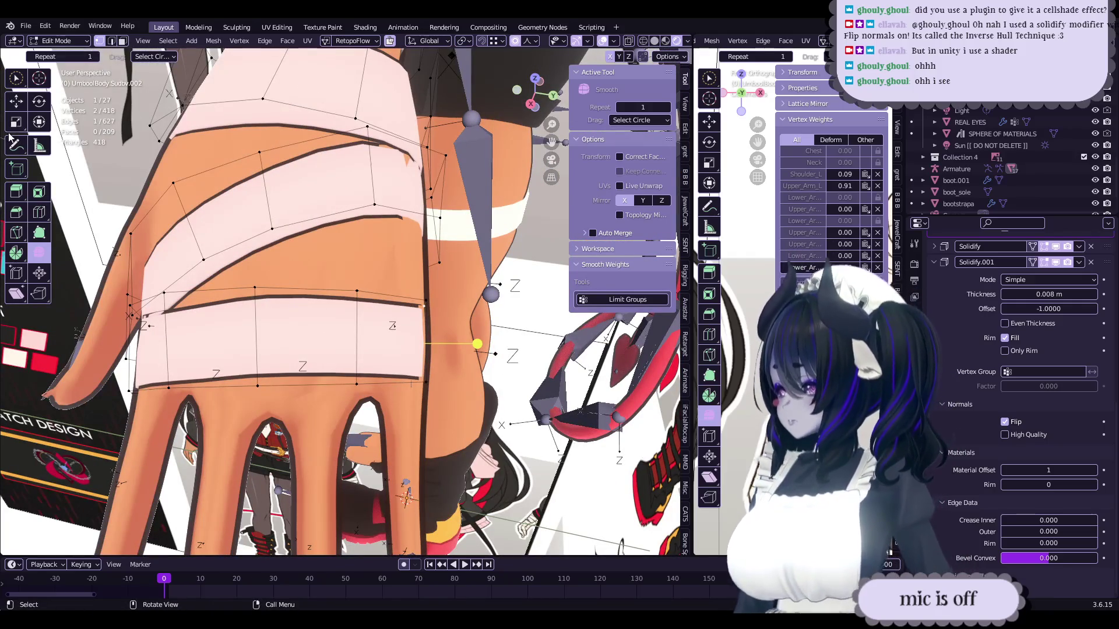
# - Softly move the hand's band vertices into a better position
pyautogui.moveTo(469, 353); pyautogui.dragTo(482, 353)
pyautogui.moveTo(216, 326); pyautogui.dragTo(479, 278, button='middle')
pyautogui.press('g')
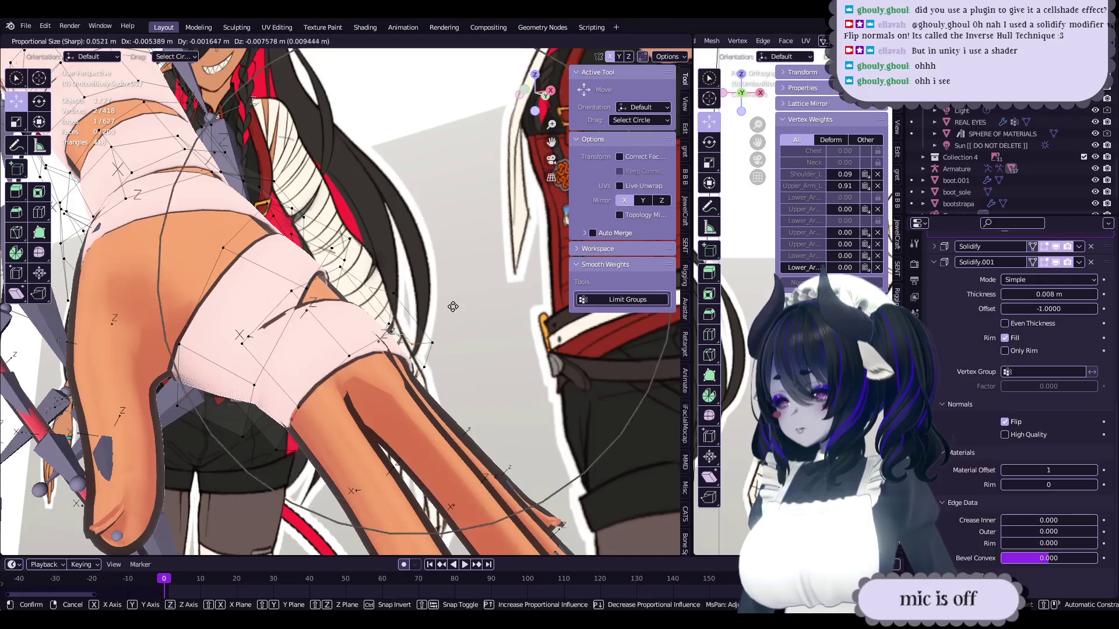
pyautogui.click(436, 322)
pyautogui.moveTo(436, 322); pyautogui.dragTo(285, 352, button='middle')
pyautogui.rightClick(473, 361)
pyautogui.moveTo(473, 362)
pyautogui.mouseDown(button='middle')
pyautogui.moveTo(420, 398)
pyautogui.moveTo(391, 377)
pyautogui.moveTo(376, 318)
pyautogui.moveTo(401, 319)
pyautogui.moveTo(379, 380)
pyautogui.moveTo(367, 360)
pyautogui.moveTo(417, 315)
pyautogui.moveTo(455, 335)
pyautogui.mouseUp(button='middle')
pyautogui.press('g')
pyautogui.click(395, 375)
# - Even out the finger band's edge flow and rotate the selected vertices
pyautogui.hotkey('alt', 'e')
pyautogui.rightClick(410, 324)
pyautogui.press('r')
pyautogui.click(485, 345)
pyautogui.rightClick(304, 307)
pyautogui.click(304, 305)
pyautogui.moveTo(304, 306)
pyautogui.mouseDown(button='middle')
pyautogui.moveTo(351, 363)
pyautogui.moveTo(437, 434)
pyautogui.moveTo(524, 417)
pyautogui.moveTo(417, 369)
pyautogui.mouseUp(button='middle')
# - Nudge individual band vertices into place around the hand and arm
pyautogui.moveTo(417, 369); pyautogui.dragTo(416, 370)
pyautogui.moveTo(416, 370); pyautogui.dragTo(397, 389, button='middle')
pyautogui.moveTo(315, 398); pyautogui.dragTo(318, 397)
pyautogui.moveTo(317, 396); pyautogui.dragTo(365, 378, button='middle')
pyautogui.moveTo(385, 424); pyautogui.dragTo(383, 410, button='middle')
pyautogui.moveTo(384, 410); pyautogui.dragTo(382, 400)
pyautogui.moveTo(383, 400); pyautogui.dragTo(408, 373, button='middle')
# - Rotate two band vertices by 7.93° and then 6.63°
pyautogui.click(418, 366)
pyautogui.press('r')
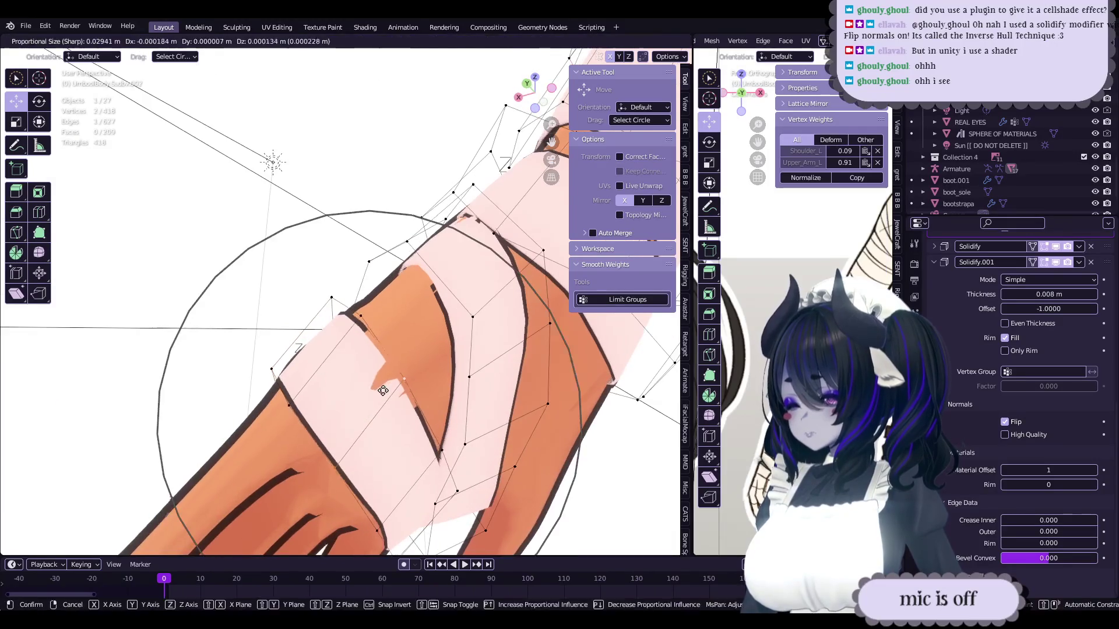
pyautogui.click(455, 394)
pyautogui.scroll(-3, 455, 394)
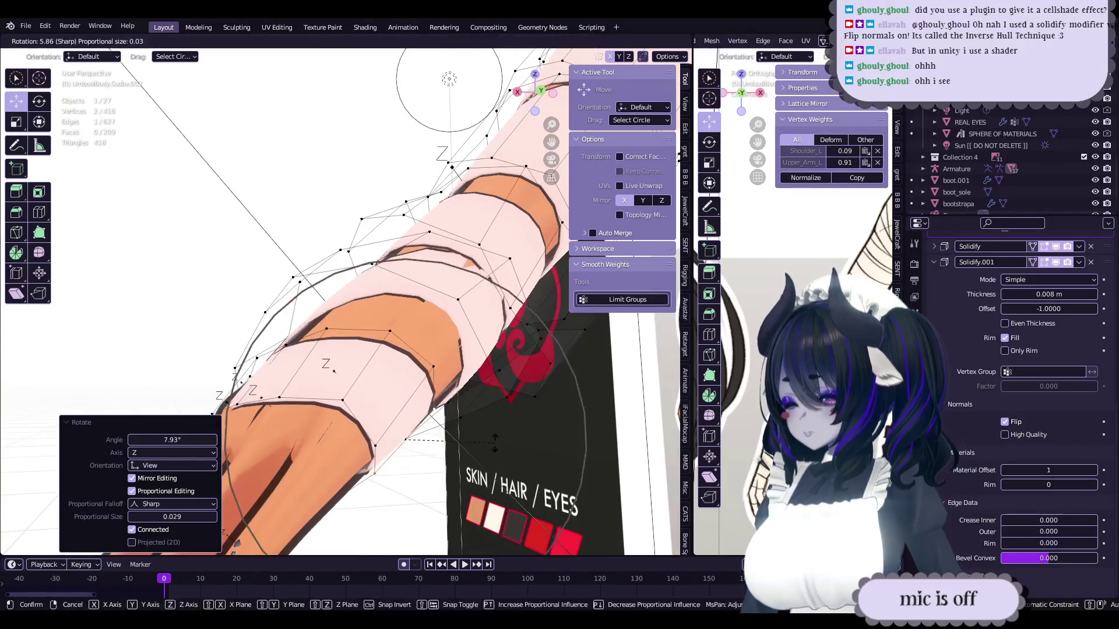
pyautogui.scroll(3, 390, 353)
pyautogui.press('r')
pyautogui.click(390, 354)
# - Make a small move adjustment to the band vertices near the arm
pyautogui.moveTo(390, 353); pyautogui.dragTo(408, 373, button='middle')
pyautogui.press('r')
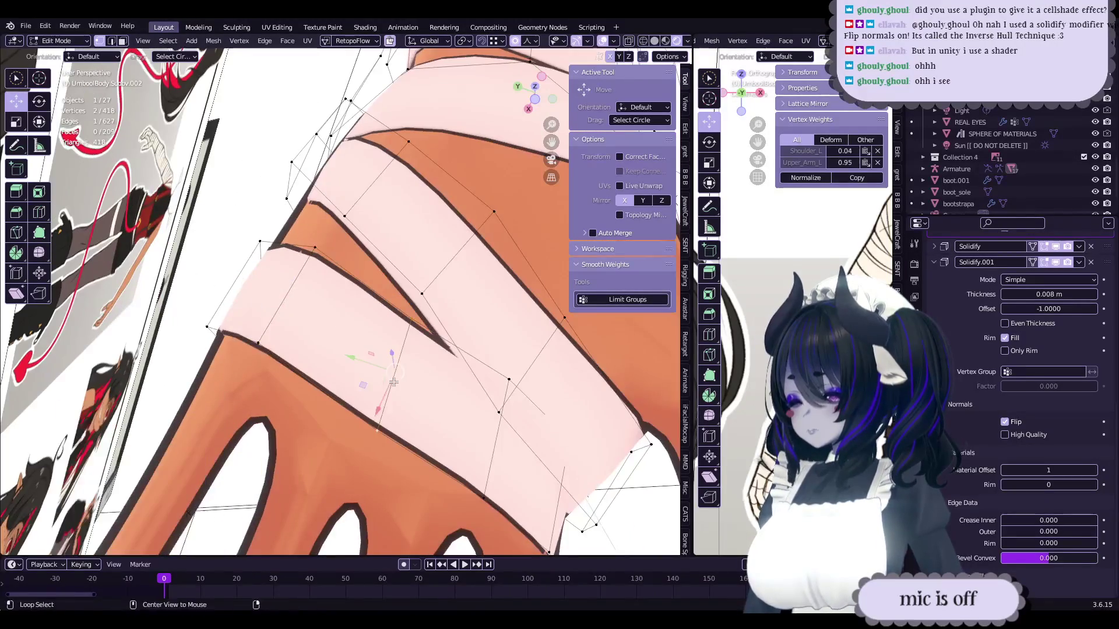
pyautogui.press('g')
pyautogui.click(466, 399)
pyautogui.moveTo(466, 399)
pyautogui.mouseDown(button='middle')
pyautogui.moveTo(373, 367)
pyautogui.moveTo(386, 376)
pyautogui.moveTo(393, 351)
pyautogui.moveTo(379, 348)
pyautogui.moveTo(443, 337)
pyautogui.moveTo(374, 369)
pyautogui.moveTo(426, 377)
pyautogui.moveTo(348, 365)
pyautogui.moveTo(355, 316)
pyautogui.moveTo(369, 321)
pyautogui.moveTo(350, 375)
pyautogui.moveTo(397, 382)
pyautogui.moveTo(324, 365)
pyautogui.moveTo(418, 369)
pyautogui.moveTo(420, 379)
pyautogui.moveTo(429, 347)
pyautogui.mouseUp(button='middle')
# - Scale the selected band vertices up to 1.128 and shift them slightly
pyautogui.press('Tab')
pyautogui.press('Tab')
pyautogui.press('s')
pyautogui.click(412, 347)
pyautogui.press('s')
pyautogui.click(402, 358)
pyautogui.press('g')
pyautogui.click(376, 370)
pyautogui.press('Tab')
# - Save the Blender file with Ctrl+S
pyautogui.hotkey('ctrl', 's')
pyautogui.scroll(2, 302, 362)
pyautogui.scroll(1, 417, 368)
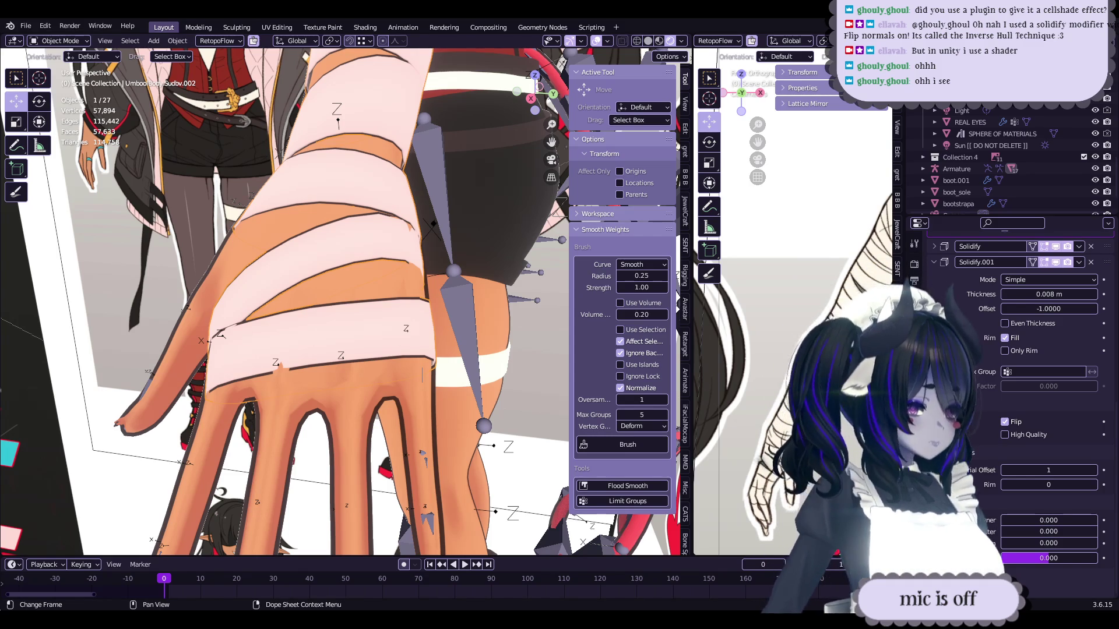
# - Select the bandage strip's bottom edge loop and slide it along the bandage
pyautogui.press('Tab')
pyautogui.moveTo(422, 375)
pyautogui.mouseDown(button='middle')
pyautogui.moveTo(442, 338)
pyautogui.moveTo(436, 322)
pyautogui.mouseUp(button='middle')
pyautogui.scroll(3, 438, 330)
pyautogui.moveTo(448, 290)
pyautogui.mouseDown(button='middle')
pyautogui.moveTo(412, 331)
pyautogui.moveTo(452, 344)
pyautogui.moveTo(330, 253)
pyautogui.mouseUp(button='middle')
pyautogui.keyDown('alt'); pyautogui.click(453, 344); pyautogui.keyUp('alt')
pyautogui.click(472, 339)
pyautogui.press('Tab')
pyautogui.moveTo(272, 214)
pyautogui.mouseDown(button='middle')
pyautogui.moveTo(354, 300)
pyautogui.moveTo(355, 250)
pyautogui.mouseUp(button='middle')
# - Move the duplicated bandage loop up and across the fingers
pyautogui.press('Tab')
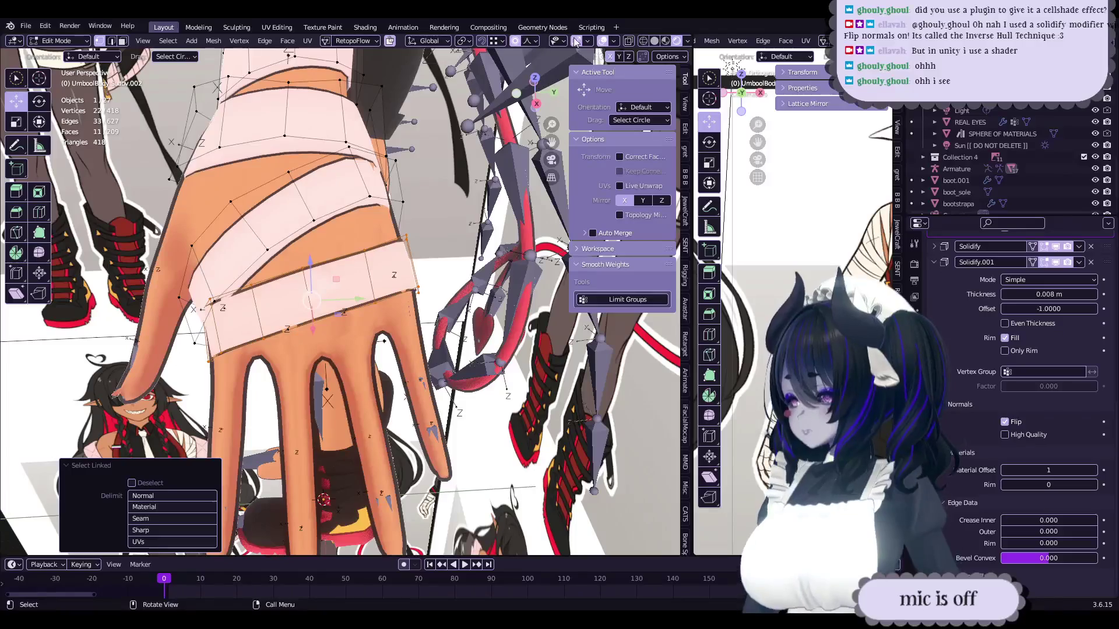
pyautogui.moveTo(439, 214); pyautogui.dragTo(430, 231, button='middle')
pyautogui.moveTo(452, 301)
pyautogui.mouseDown(button='middle')
pyautogui.moveTo(458, 284)
pyautogui.moveTo(522, 281)
pyautogui.moveTo(396, 291)
pyautogui.mouseUp(button='middle')
pyautogui.scroll(2, 459, 281)
pyautogui.press('g')
pyautogui.click(402, 292)
pyautogui.press('g')
pyautogui.click(471, 261)
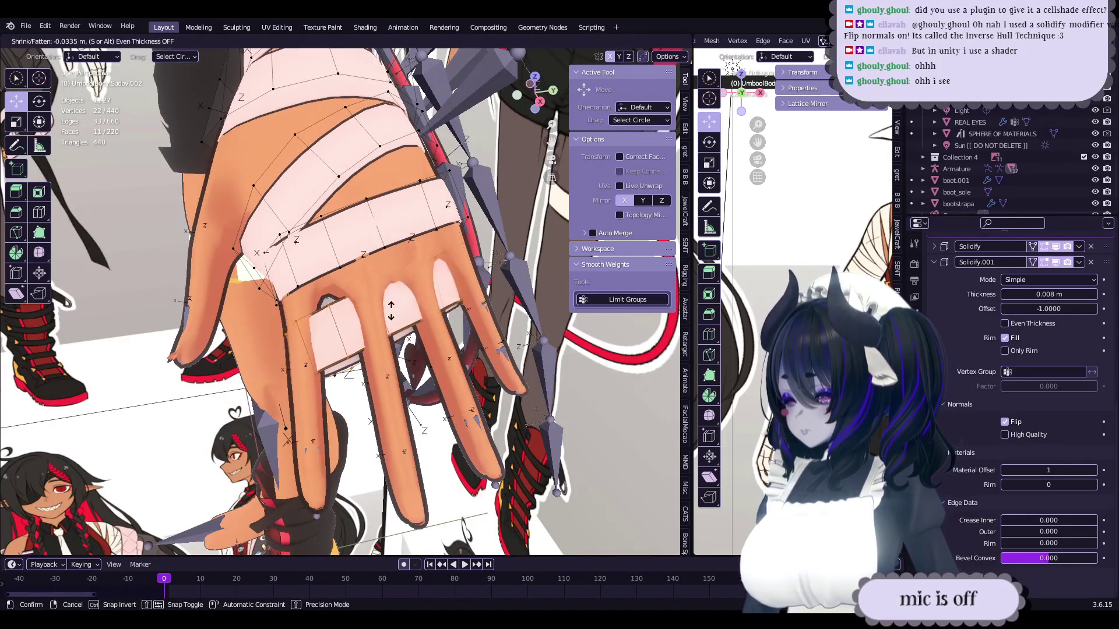
# - Thicken the finger bandage loop with Shrink/Fatten, then undo it and return to object mode
pyautogui.press('Escape')
pyautogui.moveTo(326, 375)
pyautogui.mouseDown(button='middle')
pyautogui.moveTo(288, 329)
pyautogui.moveTo(410, 310)
pyautogui.mouseUp(button='middle')
pyautogui.hotkey('alt', 's')
pyautogui.click(284, 324)
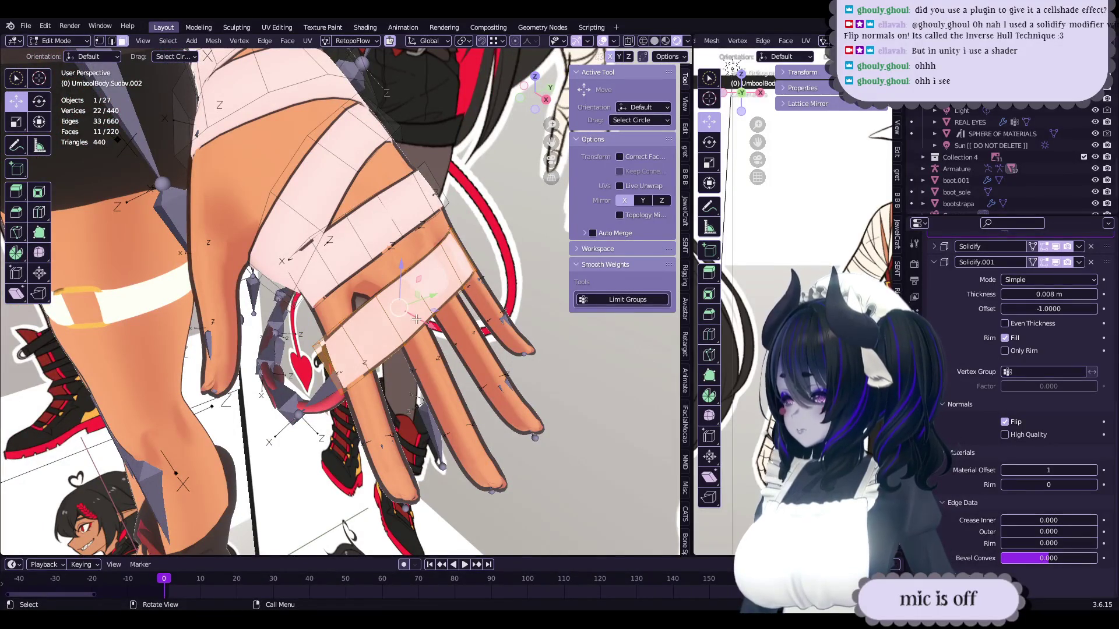
pyautogui.hotkey('ctrl', 'z')
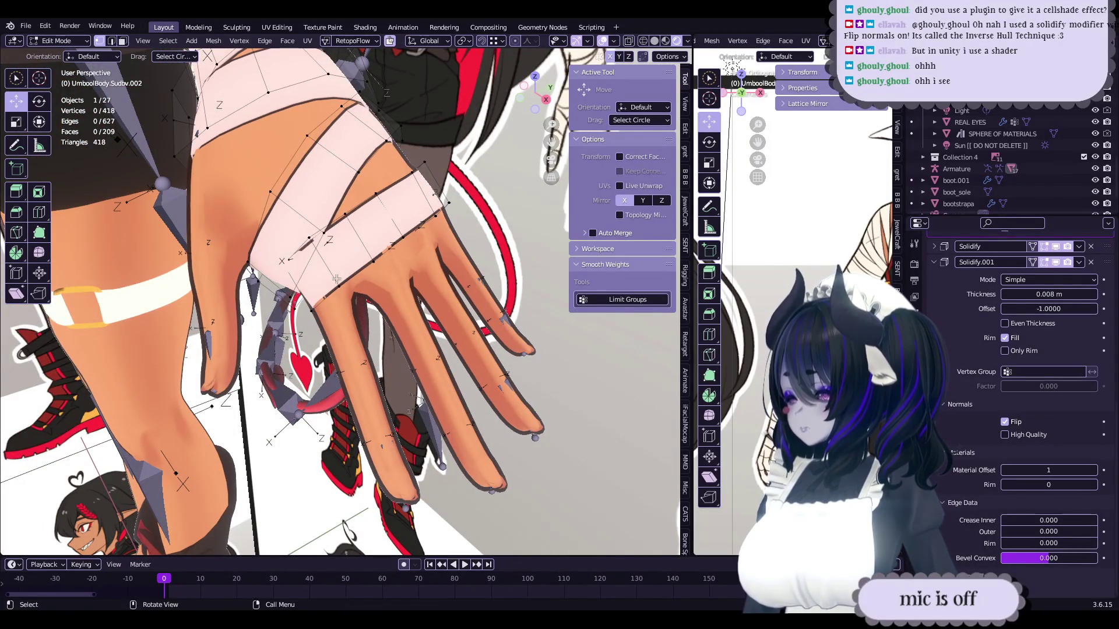
pyautogui.moveTo(347, 289); pyautogui.dragTo(373, 279, button='middle')
pyautogui.press('Tab')
pyautogui.press('Tab')
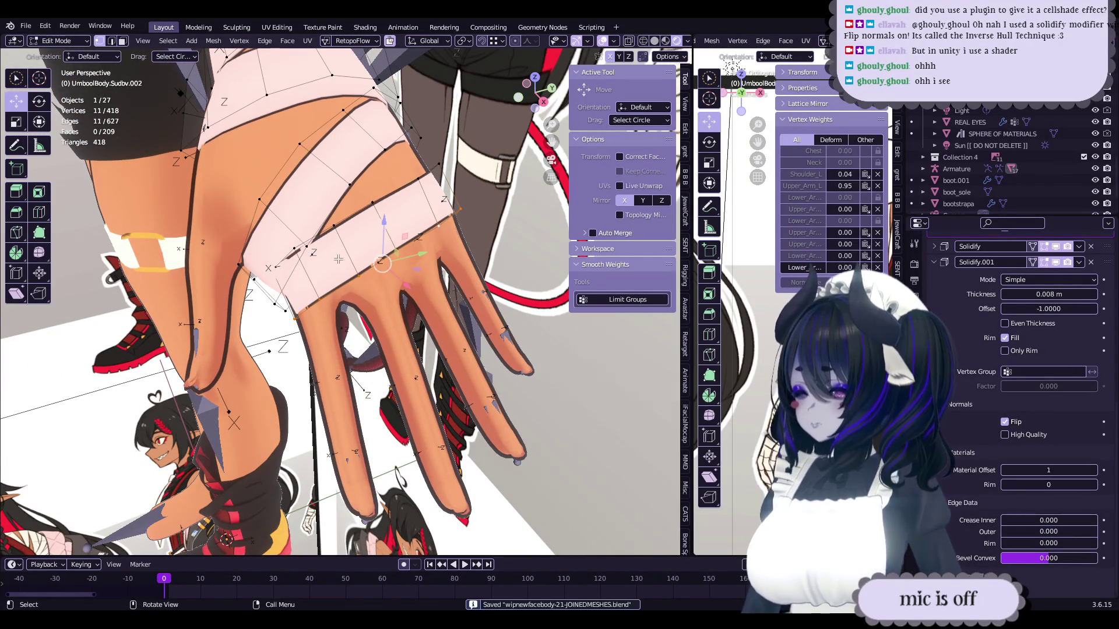
# - Duplicate a bandage strip face in face-select mode and move the copy into position
pyautogui.click(122, 41)
pyautogui.moveTo(349, 291)
pyautogui.mouseDown(button='middle')
pyautogui.moveTo(378, 303)
pyautogui.moveTo(349, 339)
pyautogui.moveTo(409, 298)
pyautogui.moveTo(408, 280)
pyautogui.moveTo(360, 264)
pyautogui.moveTo(410, 318)
pyautogui.moveTo(452, 263)
pyautogui.moveTo(431, 284)
pyautogui.moveTo(369, 237)
pyautogui.moveTo(305, 242)
pyautogui.moveTo(329, 239)
pyautogui.moveTo(431, 283)
pyautogui.moveTo(417, 226)
pyautogui.moveTo(422, 274)
pyautogui.mouseUp(button='middle')
pyautogui.click(356, 332)
pyautogui.hotkey('shift', 'd')
pyautogui.click(382, 335)
pyautogui.scroll(5, 350, 339)
pyautogui.hotkey('ctrl', 'z')
pyautogui.press('g')
pyautogui.click(344, 341)
# - Save the file, then rotate and slightly nudge the duplicated face
pyautogui.hotkey('ctrl', 's')
pyautogui.press('r')
pyautogui.click(408, 279)
pyautogui.press('g')
pyautogui.click(379, 285)
pyautogui.press('g')
# - Select the strip's edge toward the wrist and extrude it out to a new point
pyautogui.click(431, 284)
pyautogui.moveTo(350, 289)
pyautogui.mouseDown(button='middle')
pyautogui.moveTo(506, 307)
pyautogui.moveTo(424, 313)
pyautogui.moveTo(486, 315)
pyautogui.mouseUp(button='middle')
pyautogui.keyDown('shift'); pyautogui.click(449, 313); pyautogui.keyUp('shift')
pyautogui.press('Escape')
pyautogui.moveTo(411, 390); pyautogui.dragTo(476, 329, button='middle')
pyautogui.keyDown('ctrl'); pyautogui.rightClick(477, 329); pyautogui.keyUp('ctrl')
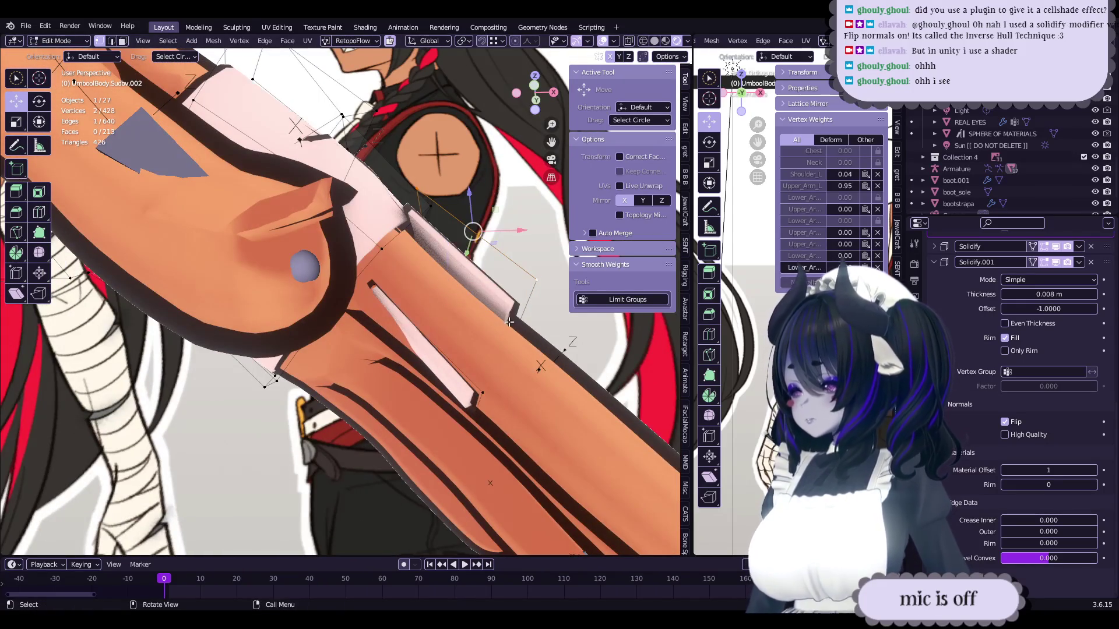
# - Fill a new face between the strip's open edges
pyautogui.moveTo(469, 350); pyautogui.dragTo(491, 292, button='middle')
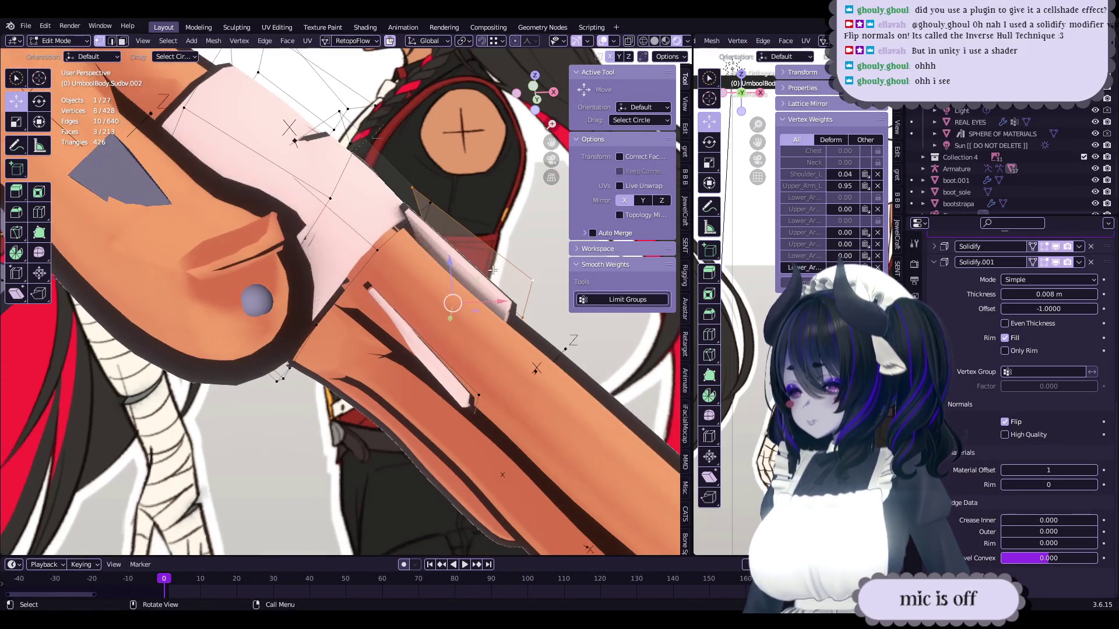
pyautogui.click(476, 320)
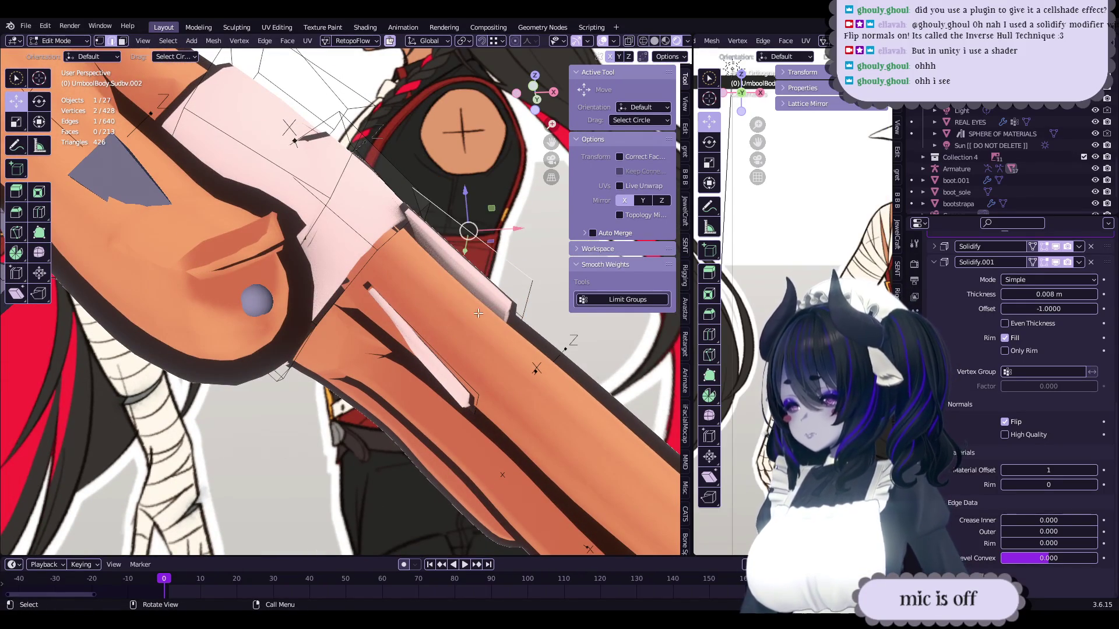
pyautogui.keyDown('shift'); pyautogui.click(444, 357); pyautogui.keyUp('shift')
pyautogui.press('f')
pyautogui.moveTo(444, 358)
pyautogui.mouseDown(button='middle')
pyautogui.moveTo(373, 355)
pyautogui.moveTo(434, 339)
pyautogui.mouseUp(button='middle')
# - Even out the strip loop's edge flow and rotate two vertices −3.95° about Z
pyautogui.keyDown('alt'); pyautogui.click(428, 352); pyautogui.keyUp('alt')
pyautogui.rightClick(429, 352)
pyautogui.click(424, 350)
pyautogui.click(345, 361)
pyautogui.press('r')
pyautogui.click(408, 350)
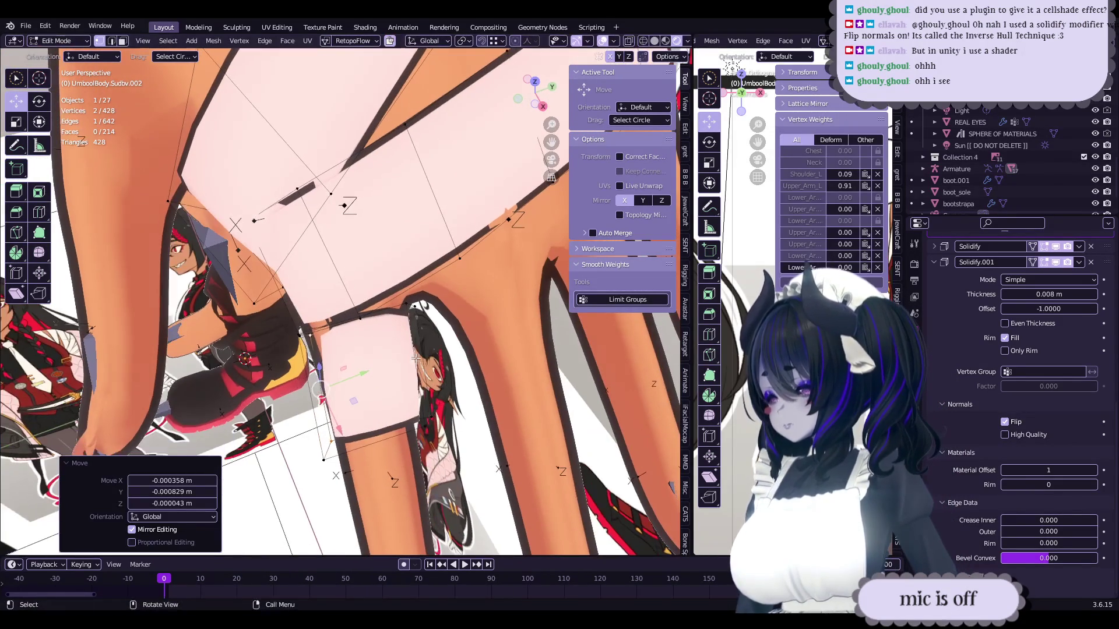
pyautogui.moveTo(525, 175); pyautogui.dragTo(459, 259, button='middle')
pyautogui.scroll(-2, 460, 258)
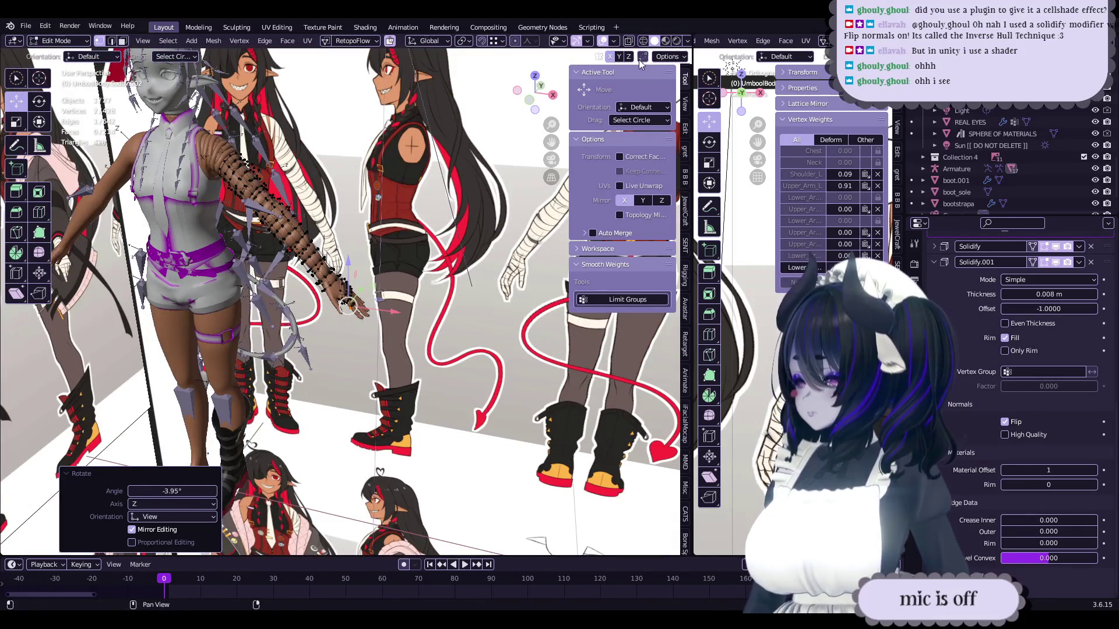
# - Try moving, shrinking and stretching the band vertices, undoing each trial change
pyautogui.scroll(8, 342, 330)
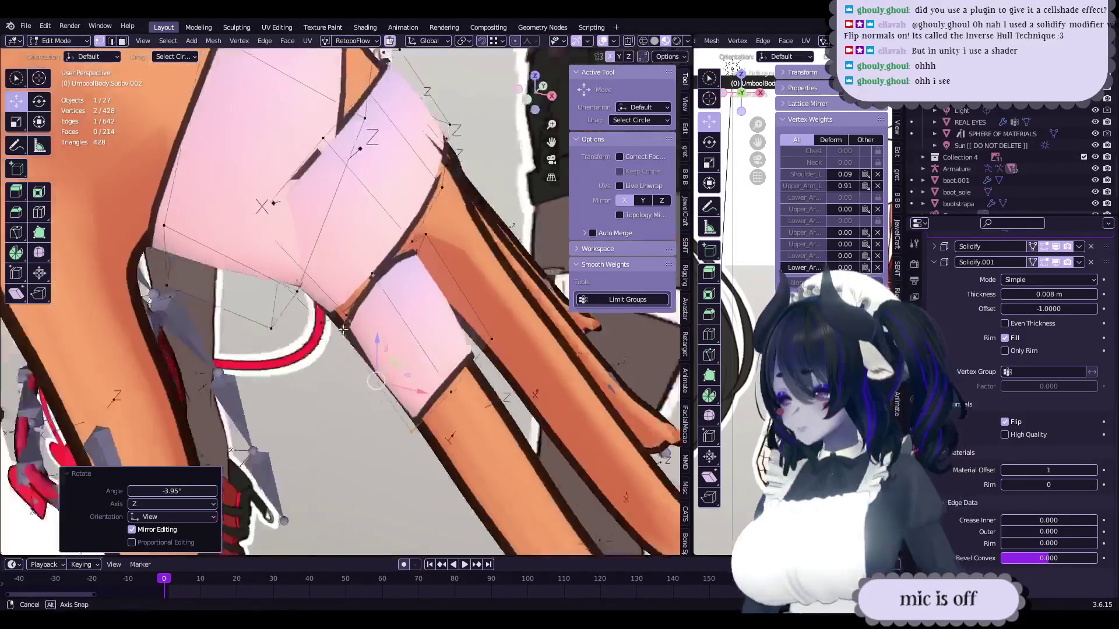
pyautogui.keyDown('shift'); pyautogui.moveTo(342, 330); pyautogui.dragTo(648, 50, button='middle'); pyautogui.keyUp('shift')
pyautogui.scroll(5, 444, 273)
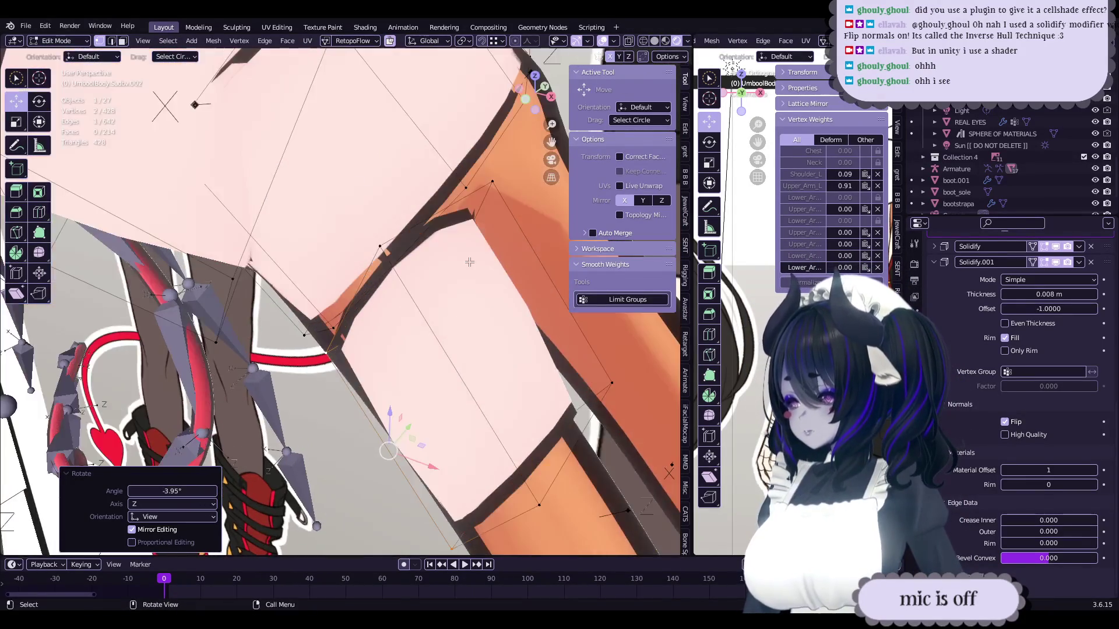
pyautogui.press('g')
pyautogui.press('Escape')
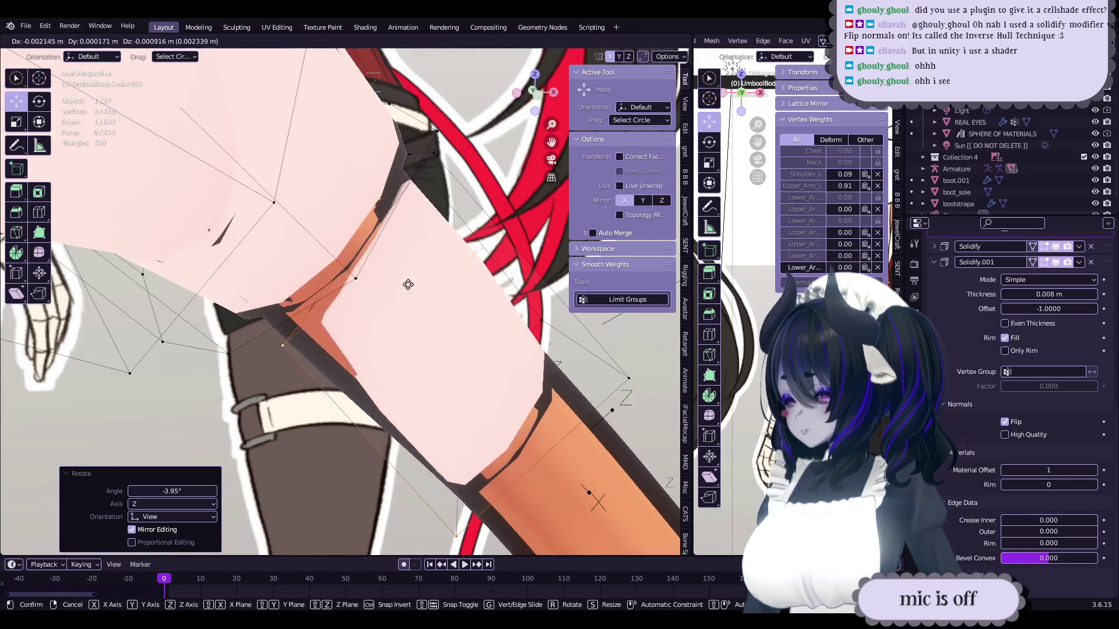
pyautogui.moveTo(408, 280); pyautogui.dragTo(500, 249, button='middle')
pyautogui.hotkey('alt', 's')
pyautogui.press('Escape')
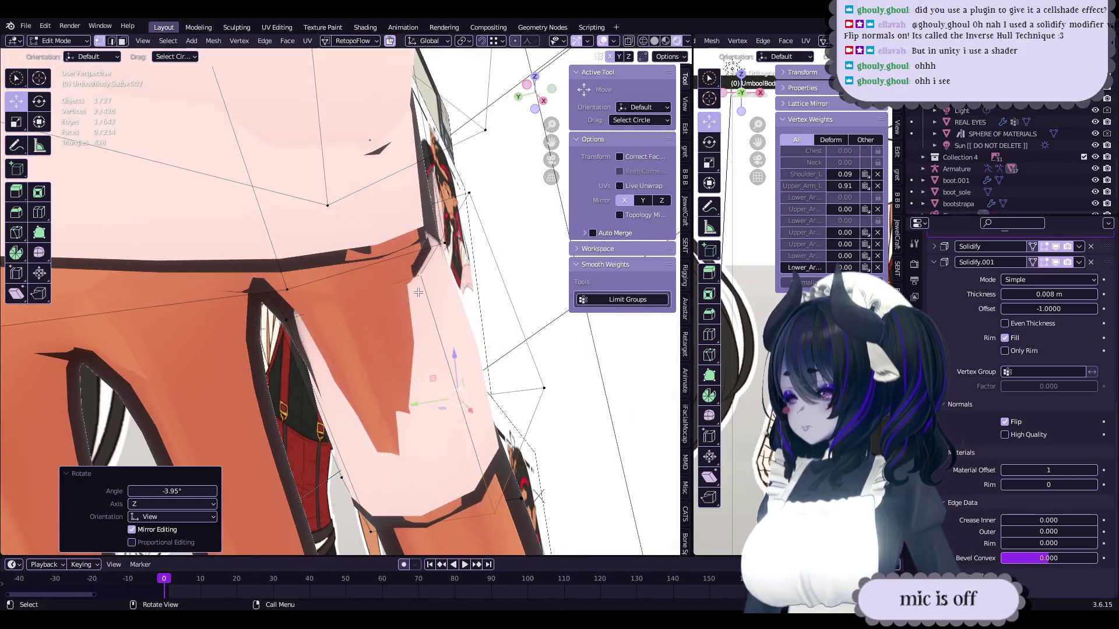
pyautogui.moveTo(349, 303)
pyautogui.mouseDown(button='middle')
pyautogui.moveTo(419, 337)
pyautogui.moveTo(454, 333)
pyautogui.mouseUp(button='middle')
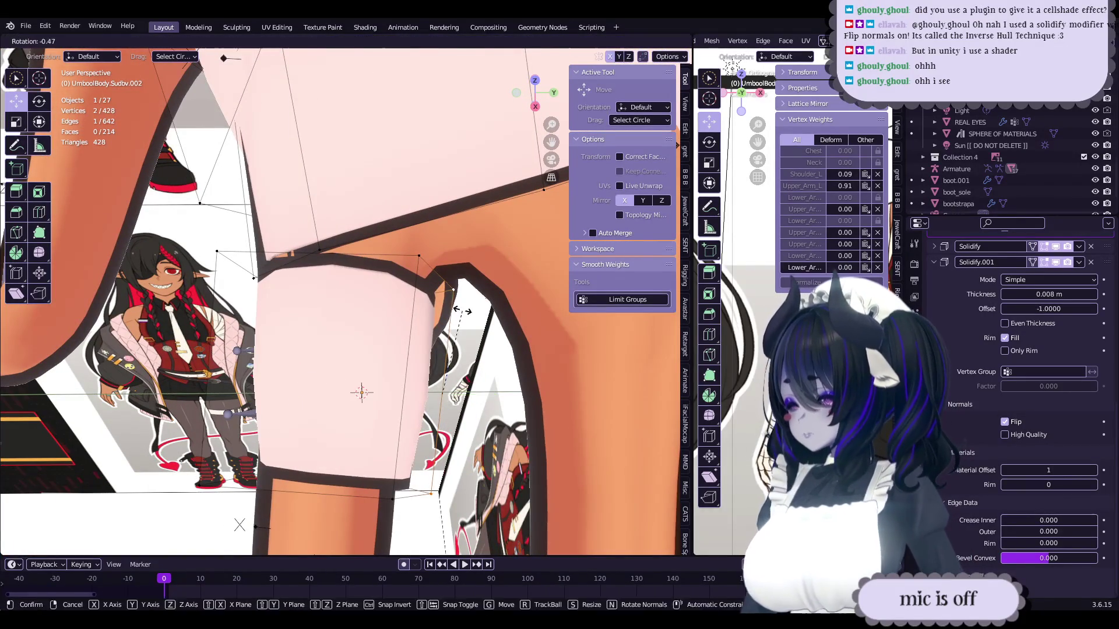
pyautogui.keyDown('ctrl'); pyautogui.click(446, 343); pyautogui.keyUp('ctrl')
pyautogui.hotkey('ctrl', 'z')
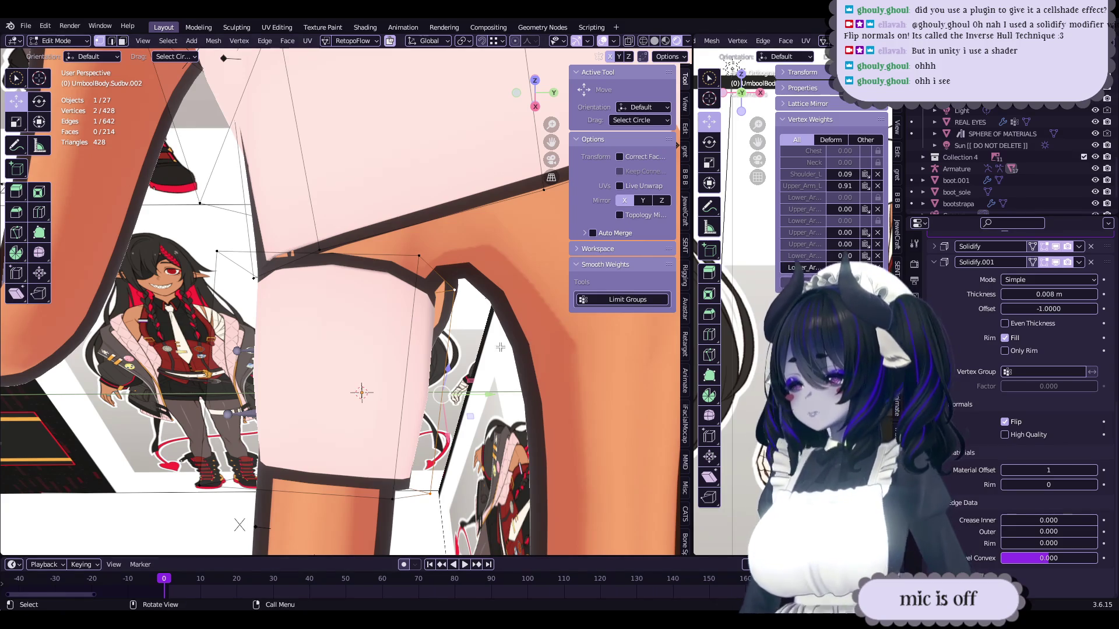
# - Select a single vertex on the arm band and nudge it slightly
pyautogui.moveTo(517, 343); pyautogui.dragTo(468, 358, button='middle')
pyautogui.scroll(-1, 403, 345)
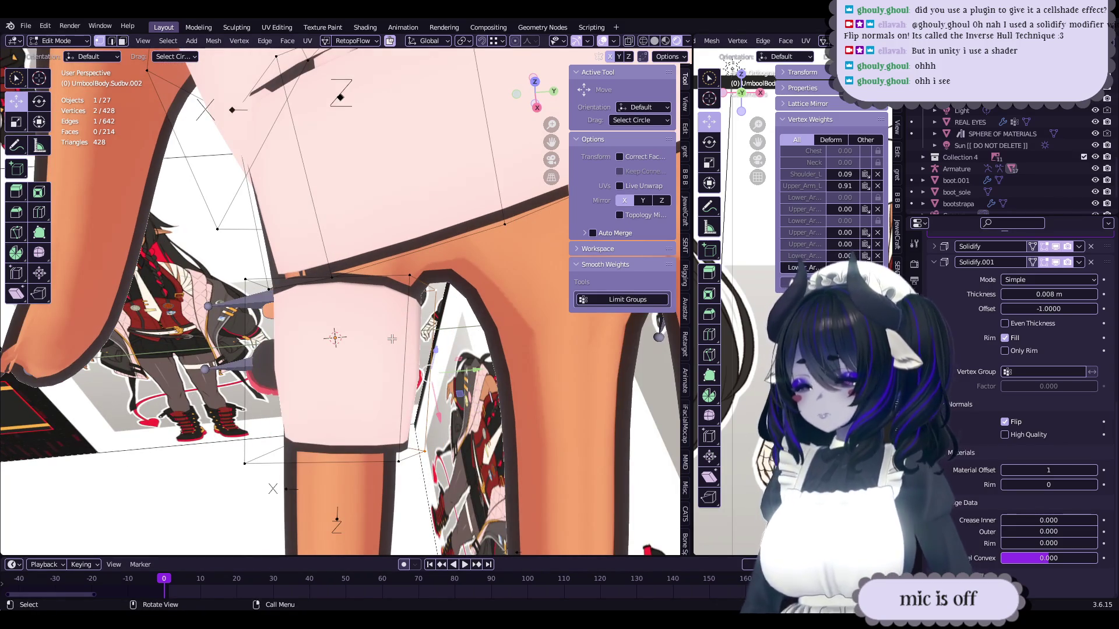
pyautogui.moveTo(375, 294)
pyautogui.mouseDown(button='middle')
pyautogui.moveTo(419, 262)
pyautogui.moveTo(389, 294)
pyautogui.moveTo(349, 242)
pyautogui.moveTo(338, 246)
pyautogui.moveTo(355, 288)
pyautogui.mouseUp(button='middle')
pyautogui.scroll(3, 355, 288)
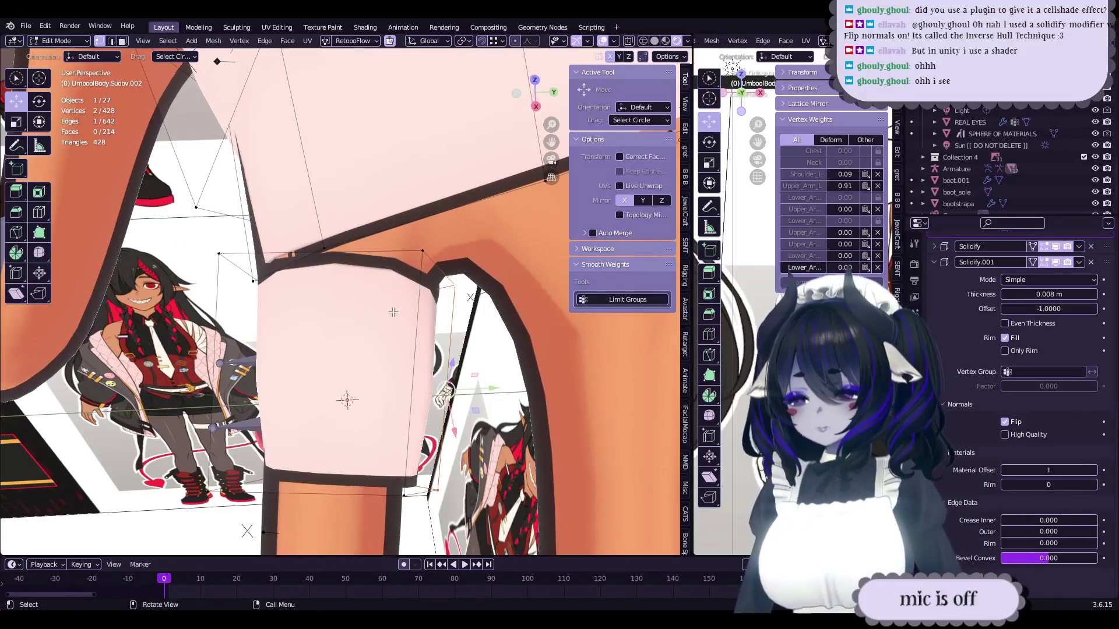
pyautogui.scroll(-5, 750, 372)
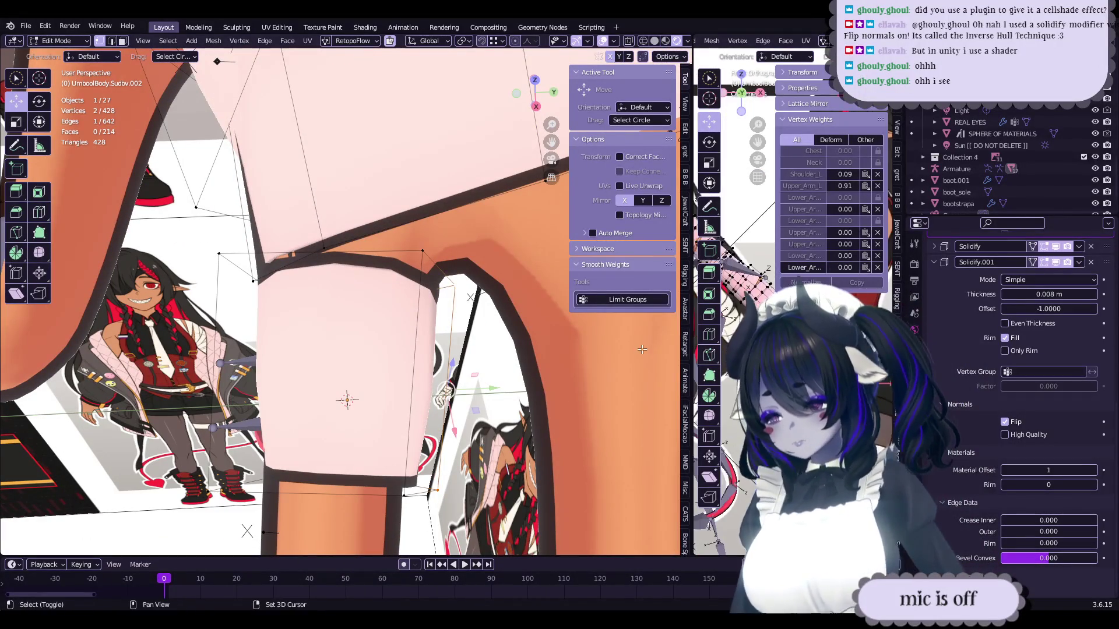
pyautogui.scroll(3, 752, 233)
pyautogui.moveTo(407, 305)
pyautogui.mouseDown(button='middle')
pyautogui.moveTo(385, 325)
pyautogui.moveTo(387, 347)
pyautogui.moveTo(360, 306)
pyautogui.mouseUp(button='middle')
pyautogui.click(352, 233)
pyautogui.moveTo(352, 233); pyautogui.dragTo(376, 301, button='middle')
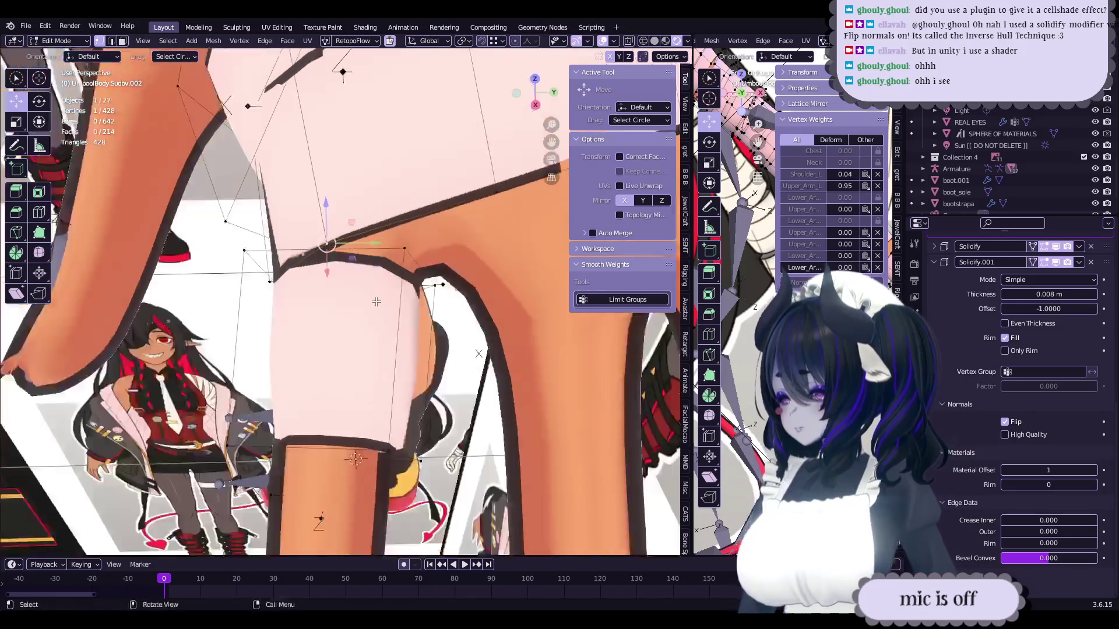
pyautogui.moveTo(437, 328); pyautogui.dragTo(430, 277, button='middle')
pyautogui.moveTo(430, 277); pyautogui.dragTo(430, 290)
pyautogui.moveTo(430, 289)
pyautogui.mouseDown(button='middle')
pyautogui.moveTo(406, 255)
pyautogui.moveTo(419, 323)
pyautogui.moveTo(399, 303)
pyautogui.moveTo(367, 298)
pyautogui.moveTo(424, 310)
pyautogui.moveTo(402, 294)
pyautogui.mouseUp(button='middle')
# - Tuck several band vertices in against the arm with small G moves
pyautogui.press('Tab')
pyautogui.press('Tab')
pyautogui.click(357, 288)
pyautogui.moveTo(402, 294); pyautogui.dragTo(429, 299)
pyautogui.moveTo(428, 299)
pyautogui.mouseDown(button='middle')
pyautogui.moveTo(328, 277)
pyautogui.moveTo(406, 300)
pyautogui.moveTo(463, 293)
pyautogui.moveTo(333, 265)
pyautogui.mouseUp(button='middle')
pyautogui.click(406, 300)
pyautogui.press('g')
pyautogui.click(467, 283)
pyautogui.press('g')
pyautogui.click(331, 265)
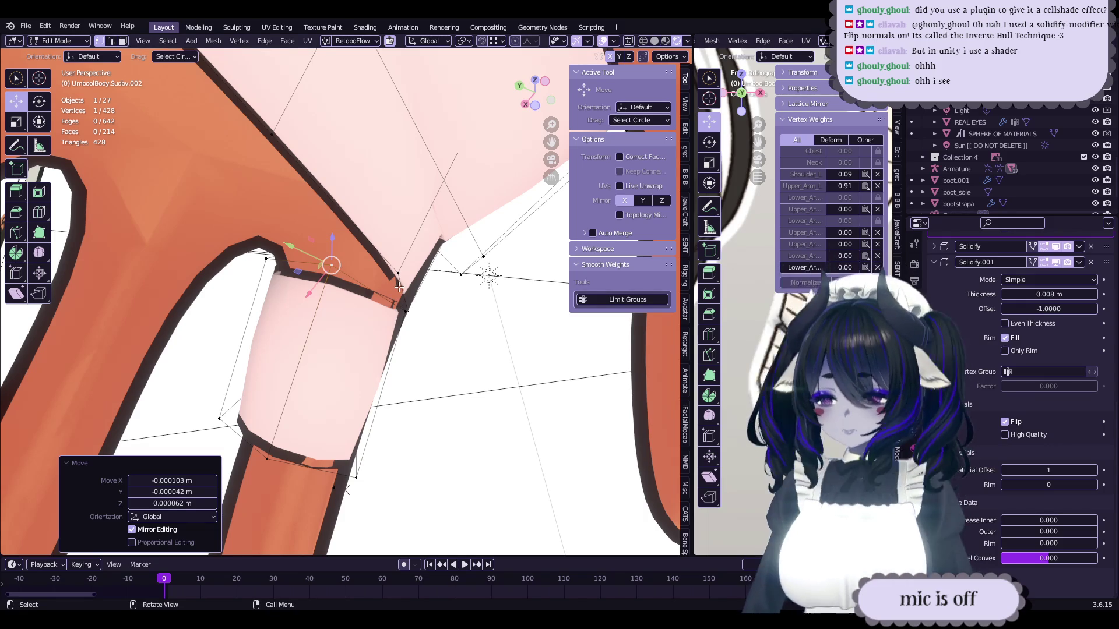
pyautogui.moveTo(399, 287)
pyautogui.mouseDown(button='middle')
pyautogui.moveTo(373, 291)
pyautogui.moveTo(385, 318)
pyautogui.moveTo(378, 381)
pyautogui.moveTo(362, 324)
pyautogui.moveTo(310, 276)
pyautogui.moveTo(300, 248)
pyautogui.moveTo(370, 239)
pyautogui.moveTo(349, 233)
pyautogui.moveTo(400, 243)
pyautogui.moveTo(299, 180)
pyautogui.moveTo(406, 184)
pyautogui.mouseUp(button='middle')
# - Move more band vertices closer to the skin, then save the file
pyautogui.press('g')
pyautogui.click(381, 301)
pyautogui.press('g')
pyautogui.click(391, 354)
pyautogui.press('g')
pyautogui.click(326, 236)
pyautogui.press('g')
pyautogui.click(400, 227)
pyautogui.press('g')
pyautogui.click(400, 243)
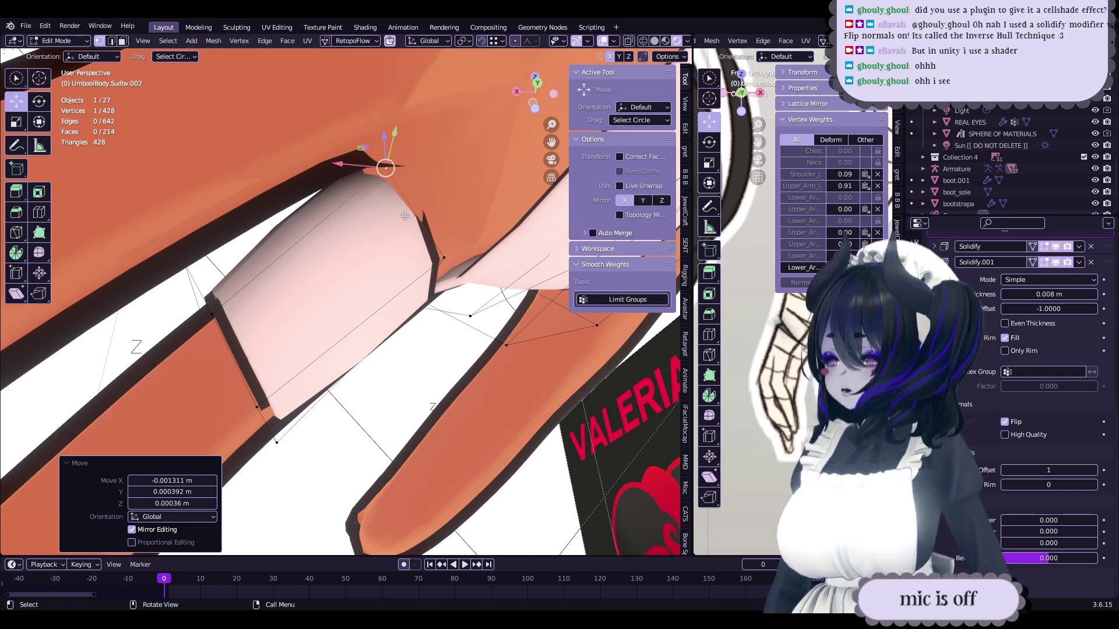
pyautogui.moveTo(411, 204)
pyautogui.mouseDown(button='middle')
pyautogui.moveTo(491, 295)
pyautogui.moveTo(313, 457)
pyautogui.moveTo(479, 302)
pyautogui.moveTo(434, 186)
pyautogui.moveTo(419, 305)
pyautogui.moveTo(395, 278)
pyautogui.moveTo(388, 297)
pyautogui.moveTo(351, 181)
pyautogui.moveTo(329, 339)
pyautogui.moveTo(402, 204)
pyautogui.moveTo(417, 238)
pyautogui.moveTo(455, 270)
pyautogui.moveTo(449, 327)
pyautogui.mouseUp(button='middle')
pyautogui.hotkey('ctrl', 's')
# - Add a loop cut around the band, even it with Set Flow, then rotate and nudge it upward
pyautogui.click(381, 292)
pyautogui.click(385, 262)
pyautogui.click(407, 201)
pyautogui.moveTo(396, 266)
pyautogui.mouseDown(button='middle')
pyautogui.moveTo(406, 254)
pyautogui.moveTo(359, 209)
pyautogui.moveTo(351, 170)
pyautogui.mouseUp(button='middle')
pyautogui.click(367, 252)
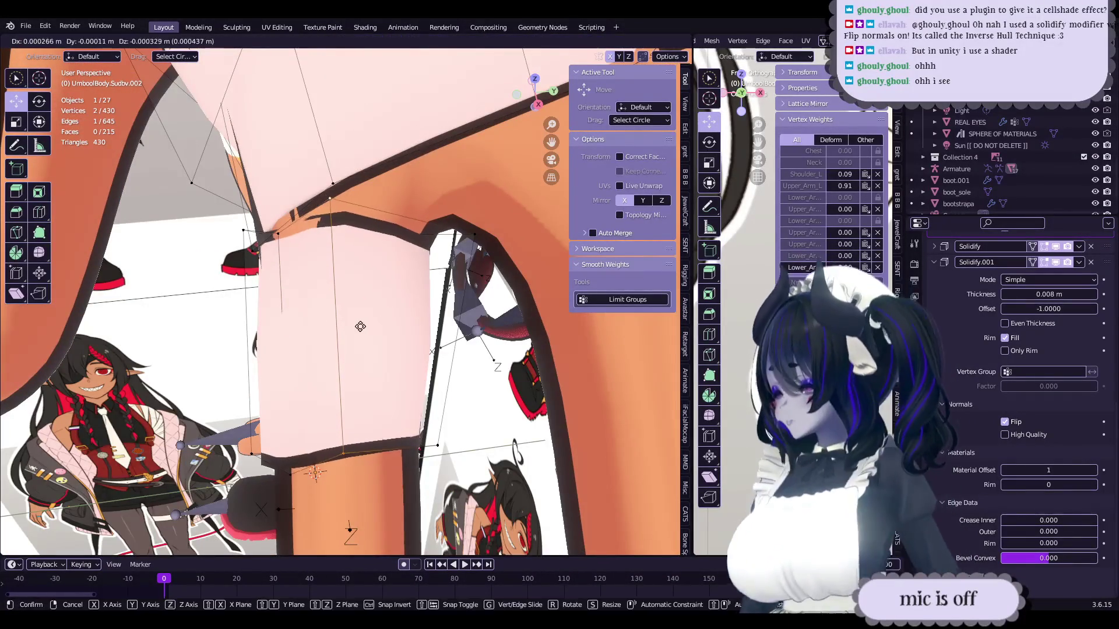
pyautogui.moveTo(357, 348)
pyautogui.mouseDown(button='middle')
pyautogui.moveTo(345, 226)
pyautogui.moveTo(367, 245)
pyautogui.moveTo(395, 231)
pyautogui.moveTo(433, 323)
pyautogui.moveTo(357, 310)
pyautogui.moveTo(363, 302)
pyautogui.mouseUp(button='middle')
pyautogui.click(351, 252)
pyautogui.press('r')
pyautogui.press('r')
pyautogui.click(405, 239)
pyautogui.press('g')
pyautogui.click(375, 314)
pyautogui.moveTo(304, 288)
pyautogui.mouseDown(button='middle')
pyautogui.moveTo(355, 348)
pyautogui.moveTo(349, 316)
pyautogui.moveTo(392, 262)
pyautogui.mouseUp(button='middle')
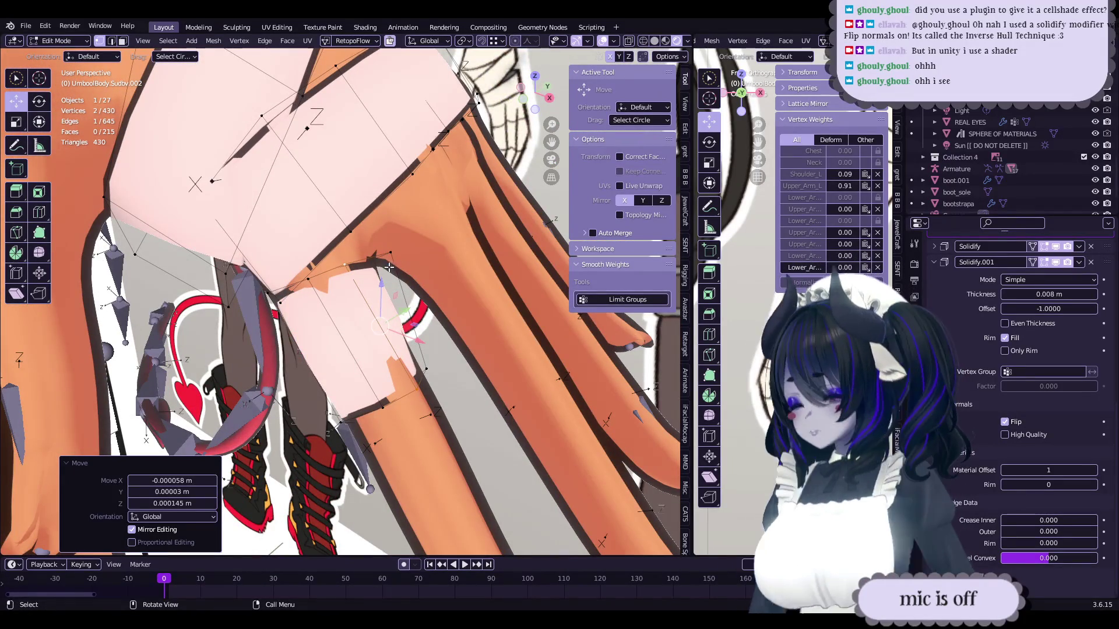
# - Push the remaining arm-band vertices into place against the skin
pyautogui.scroll(2, 409, 380)
pyautogui.moveTo(442, 351); pyautogui.dragTo(443, 353)
pyautogui.moveTo(448, 345)
pyautogui.mouseDown(button='middle')
pyautogui.moveTo(309, 318)
pyautogui.moveTo(377, 303)
pyautogui.moveTo(329, 294)
pyautogui.mouseUp(button='middle')
pyautogui.click(296, 322)
pyautogui.moveTo(327, 292); pyautogui.dragTo(328, 293)
# - Save wipnewfacebody-21-JOINEDMESHES.blend, then return to Edit Mode with everything deselected
pyautogui.press('Tab')
pyautogui.moveTo(327, 293)
pyautogui.mouseDown(button='middle')
pyautogui.moveTo(333, 313)
pyautogui.moveTo(283, 368)
pyautogui.mouseUp(button='middle')
pyautogui.press('Tab')
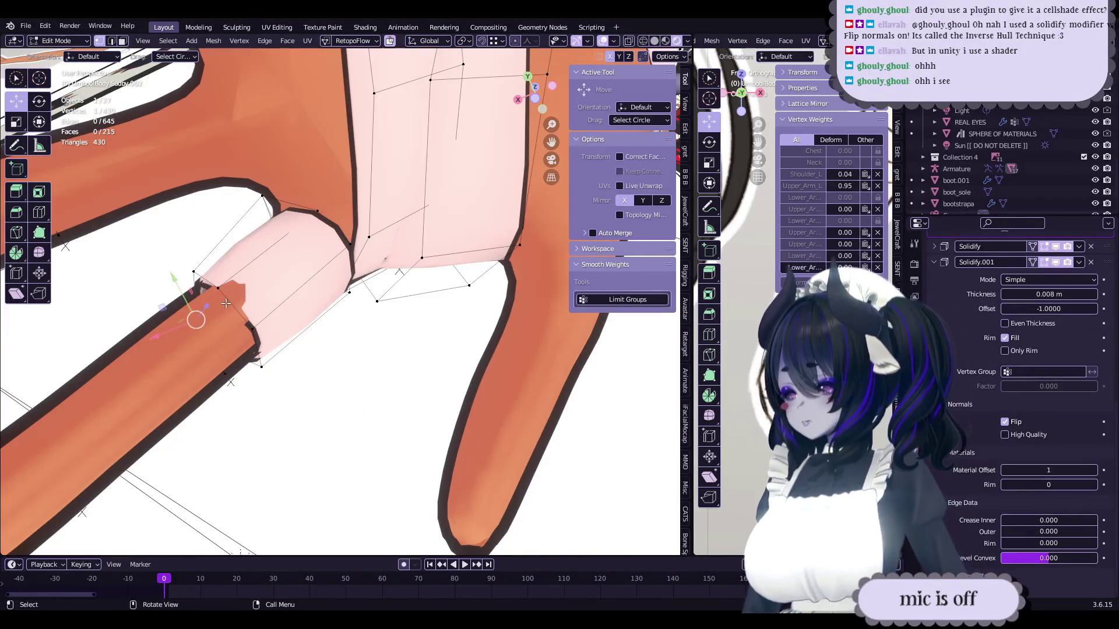
pyautogui.moveTo(250, 289)
pyautogui.mouseDown(button='middle')
pyautogui.moveTo(413, 310)
pyautogui.moveTo(408, 326)
pyautogui.moveTo(335, 341)
pyautogui.moveTo(302, 235)
pyautogui.moveTo(334, 295)
pyautogui.moveTo(462, 369)
pyautogui.moveTo(496, 328)
pyautogui.moveTo(408, 350)
pyautogui.moveTo(361, 330)
pyautogui.moveTo(417, 350)
pyautogui.moveTo(351, 376)
pyautogui.moveTo(278, 373)
pyautogui.moveTo(369, 358)
pyautogui.moveTo(326, 359)
pyautogui.moveTo(336, 366)
pyautogui.moveTo(339, 317)
pyautogui.mouseUp(button='middle')
pyautogui.press('Tab')
pyautogui.hotkey('ctrl', 's')
pyautogui.press('Tab')
pyautogui.hotkey('alt', 'a')
# - Duplicate the finger bandage ring and move the copy further down the finger
pyautogui.press('l')
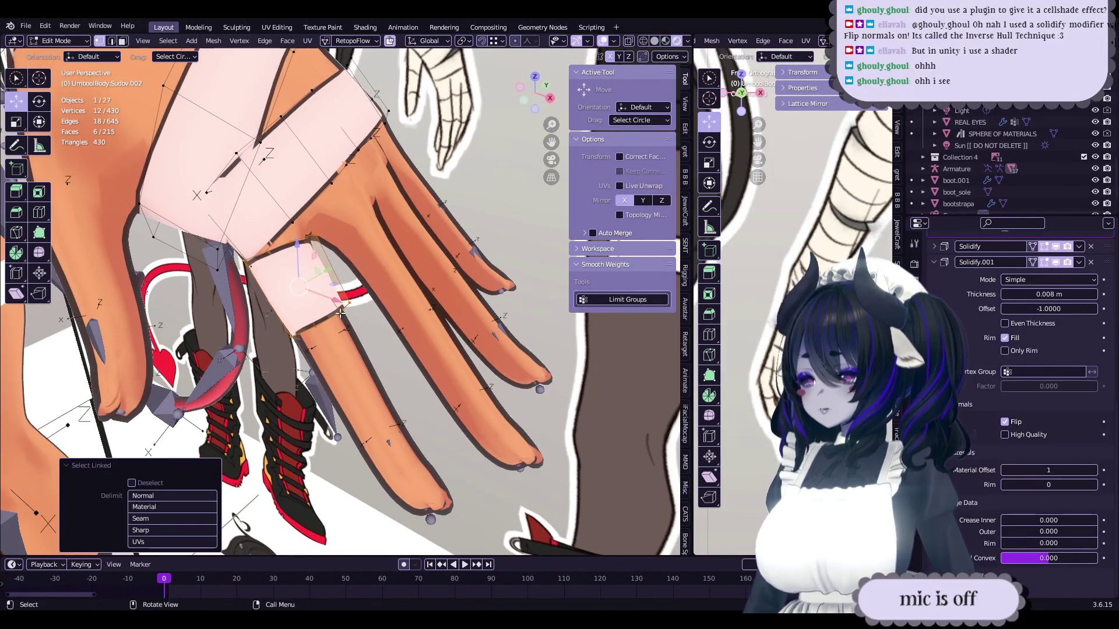
pyautogui.hotkey('shift', 'd')
pyautogui.click(385, 397)
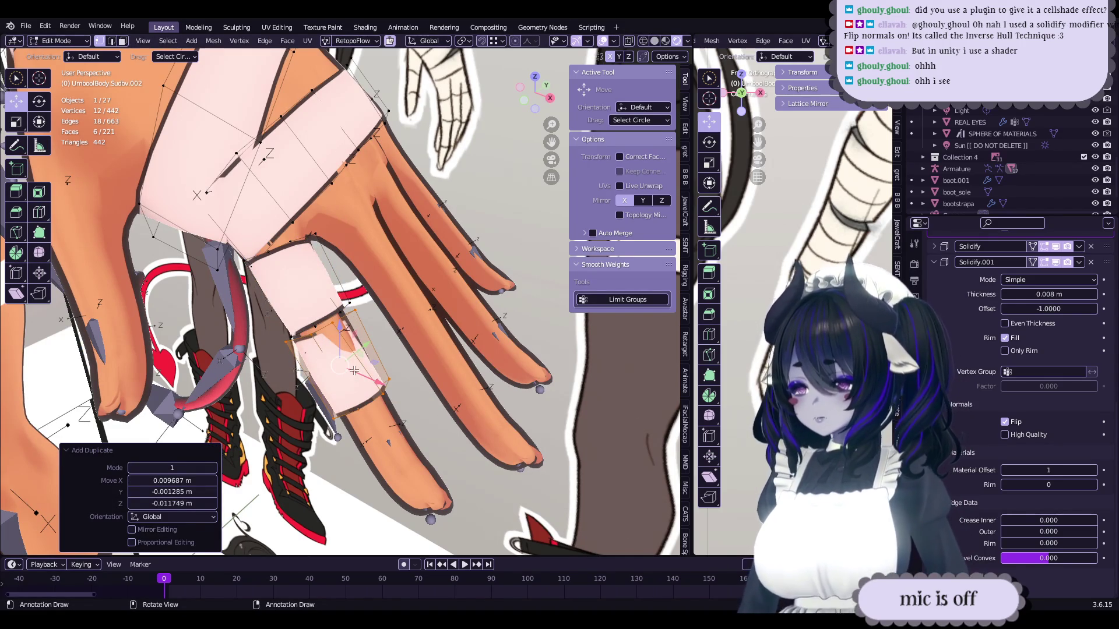
pyautogui.moveTo(351, 372)
pyautogui.mouseDown(button='middle')
pyautogui.moveTo(273, 507)
pyautogui.moveTo(375, 343)
pyautogui.mouseUp(button='middle')
pyautogui.press('g')
pyautogui.click(265, 515)
# - Extrude the ring's open edge loop along the finger, scale its end, and add two loop cuts
pyautogui.keyDown('alt'); pyautogui.click(339, 301); pyautogui.keyUp('alt')
pyautogui.moveTo(339, 302)
pyautogui.mouseDown(button='middle')
pyautogui.moveTo(350, 360)
pyautogui.moveTo(464, 389)
pyautogui.moveTo(433, 397)
pyautogui.moveTo(352, 329)
pyautogui.moveTo(384, 376)
pyautogui.mouseUp(button='middle')
pyautogui.press('e')
pyautogui.click(420, 376)
pyautogui.press('s')
pyautogui.click(451, 396)
pyautogui.hotkey('ctrl', 'r')
pyautogui.click(378, 350)
pyautogui.hotkey('ctrl', 'r')
pyautogui.click(373, 355)
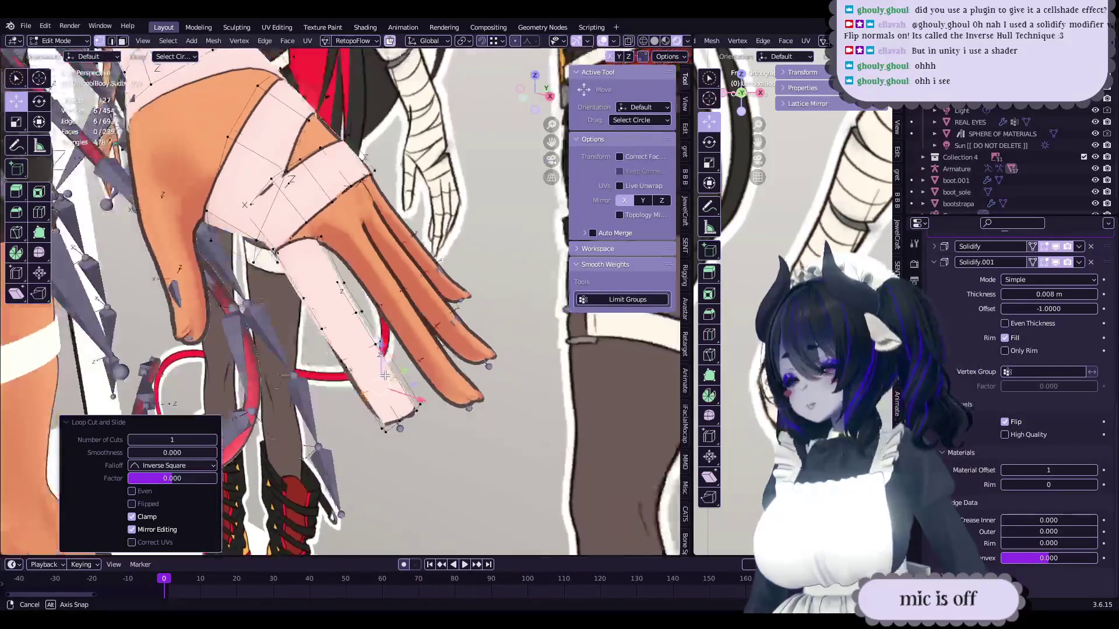
# - Rip open a loop on the finger strip and try moving the ripped vertices, undoing the move
pyautogui.press('v')
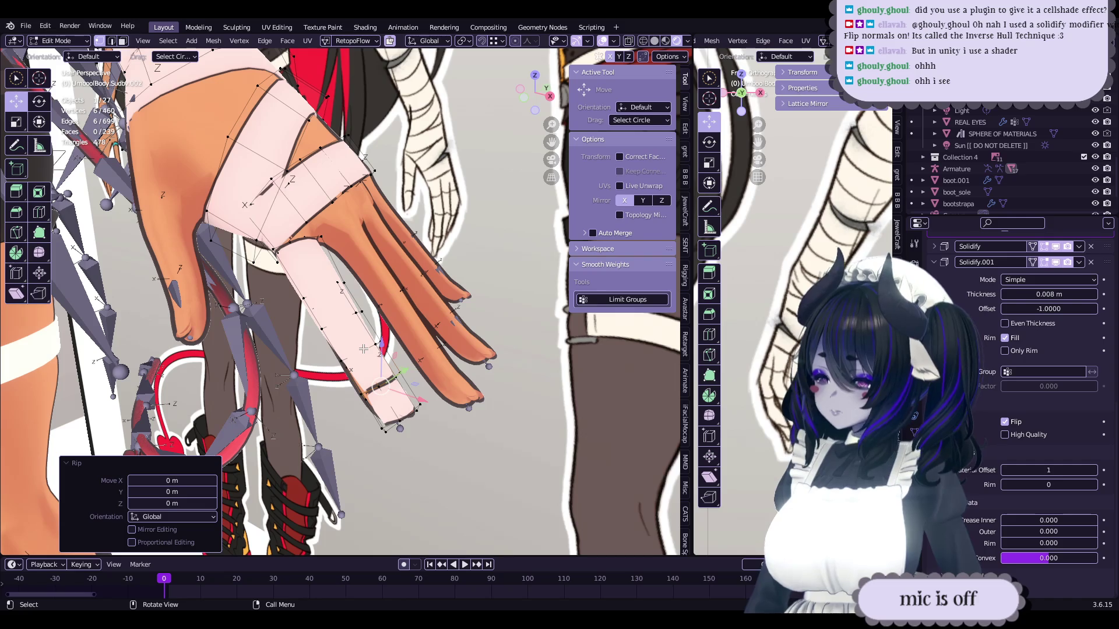
pyautogui.keyDown('alt'); pyautogui.click(379, 337); pyautogui.keyUp('alt')
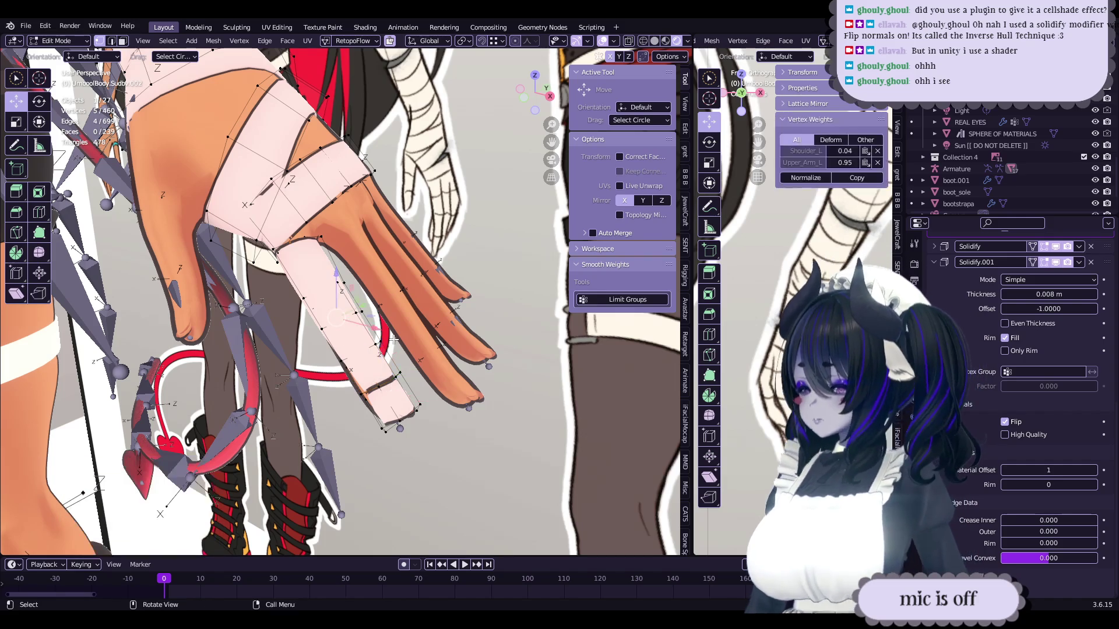
pyautogui.hotkey('ctrl', 'z')
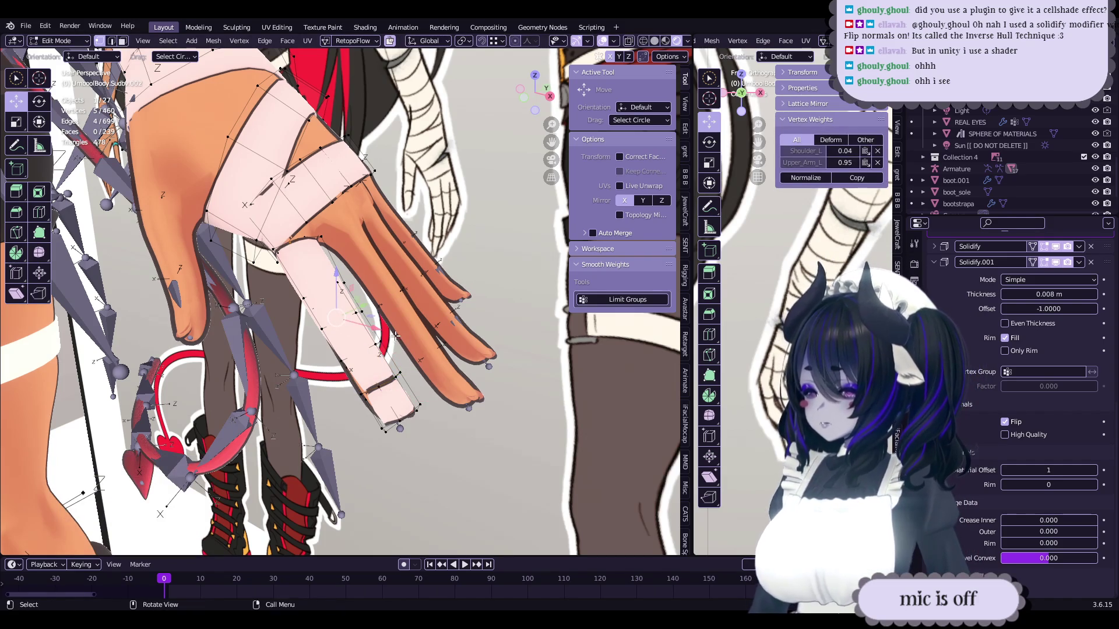
pyautogui.press('v')
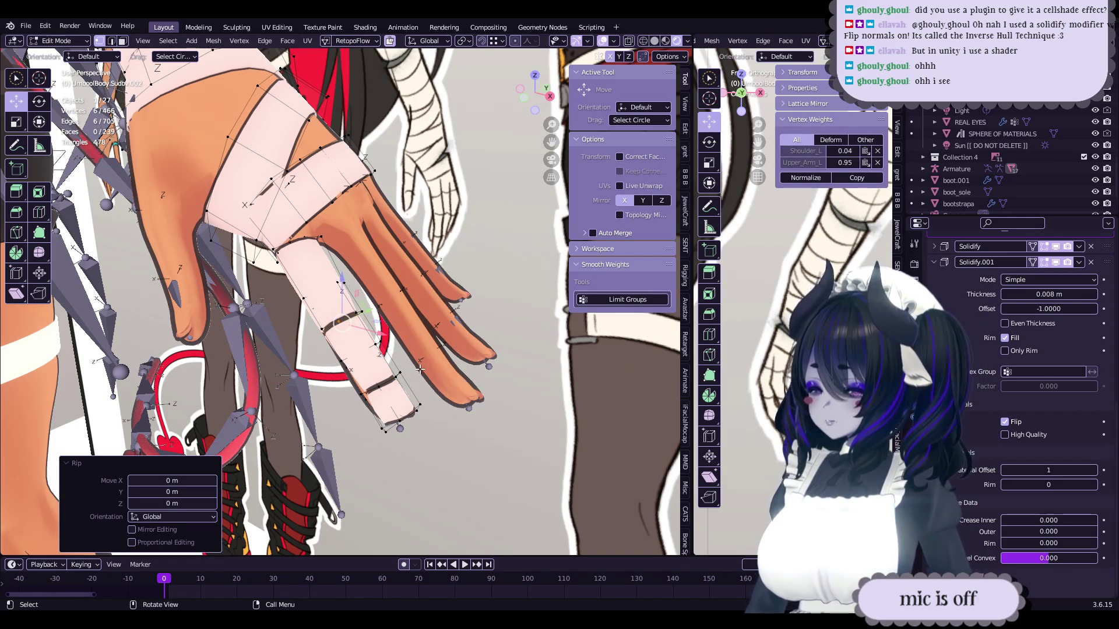
pyautogui.rightClick(419, 376)
pyautogui.scroll(2, 437, 367)
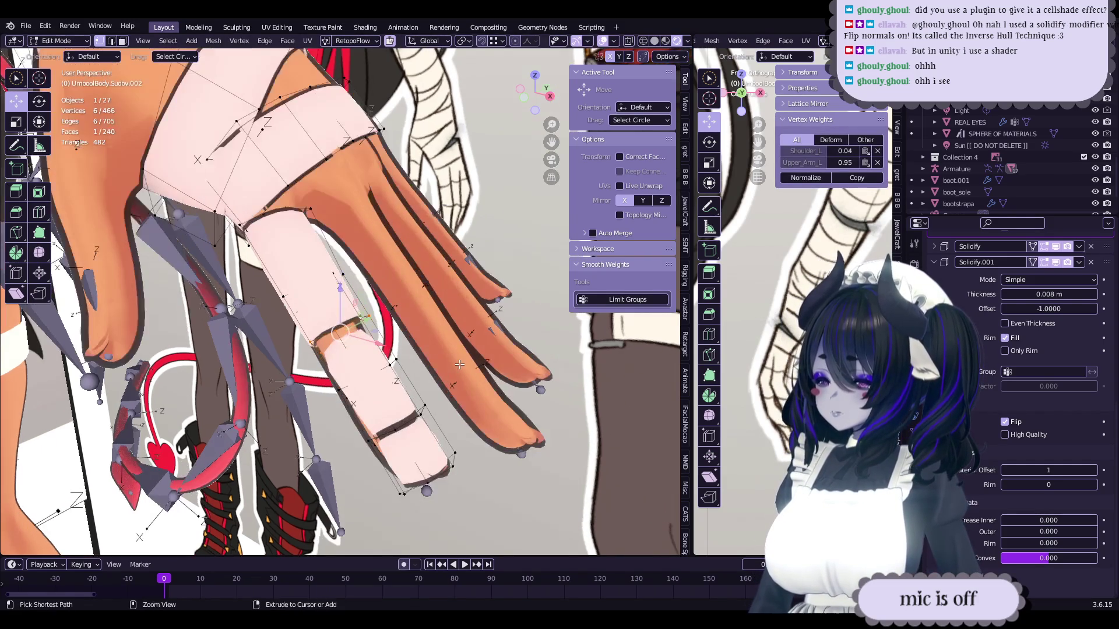
pyautogui.press('g')
pyautogui.click(458, 365)
pyautogui.hotkey('ctrl', 'z')
# - Nudge the finger vertices, extend the selection along the finger, and save the file
pyautogui.moveTo(400, 363); pyautogui.dragTo(391, 367, button='middle')
pyautogui.moveTo(390, 367); pyautogui.dragTo(390, 368)
pyautogui.moveTo(389, 368)
pyautogui.mouseDown(button='middle')
pyautogui.moveTo(331, 380)
pyautogui.moveTo(378, 369)
pyautogui.moveTo(390, 349)
pyautogui.moveTo(371, 408)
pyautogui.moveTo(362, 389)
pyautogui.mouseUp(button='middle')
pyautogui.keyDown('ctrl'); pyautogui.click(334, 378); pyautogui.keyUp('ctrl')
pyautogui.press('Tab')
pyautogui.hotkey('ctrl', 's')
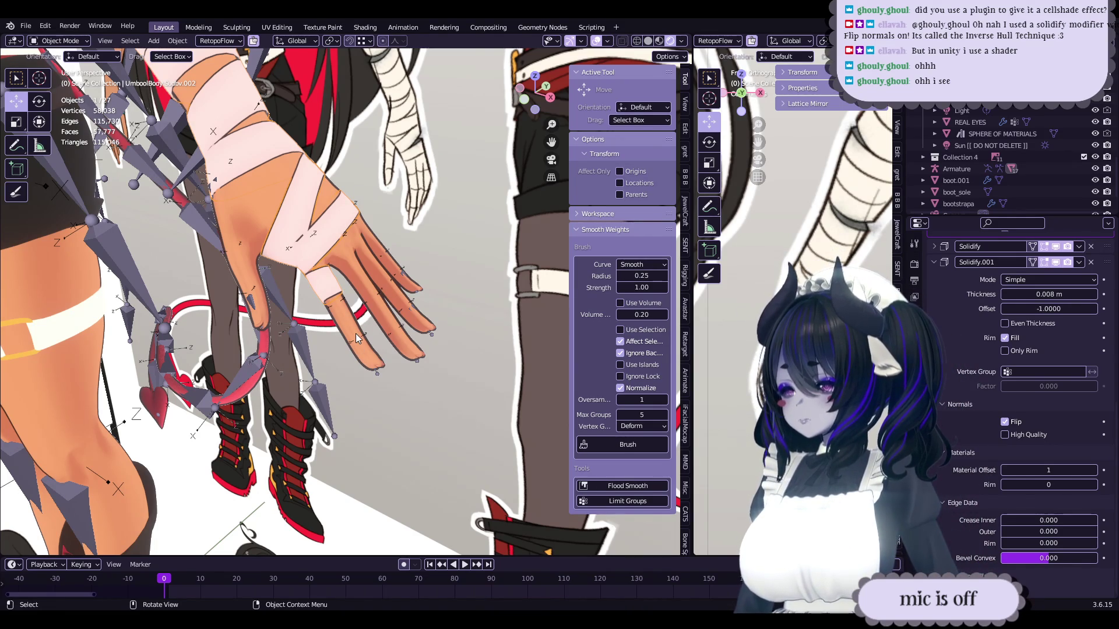
# - Extrude a finger edge loop into a new ring scaled to 0.78 and slide it along the finger
pyautogui.scroll(8, 349, 333)
pyautogui.press('Tab')
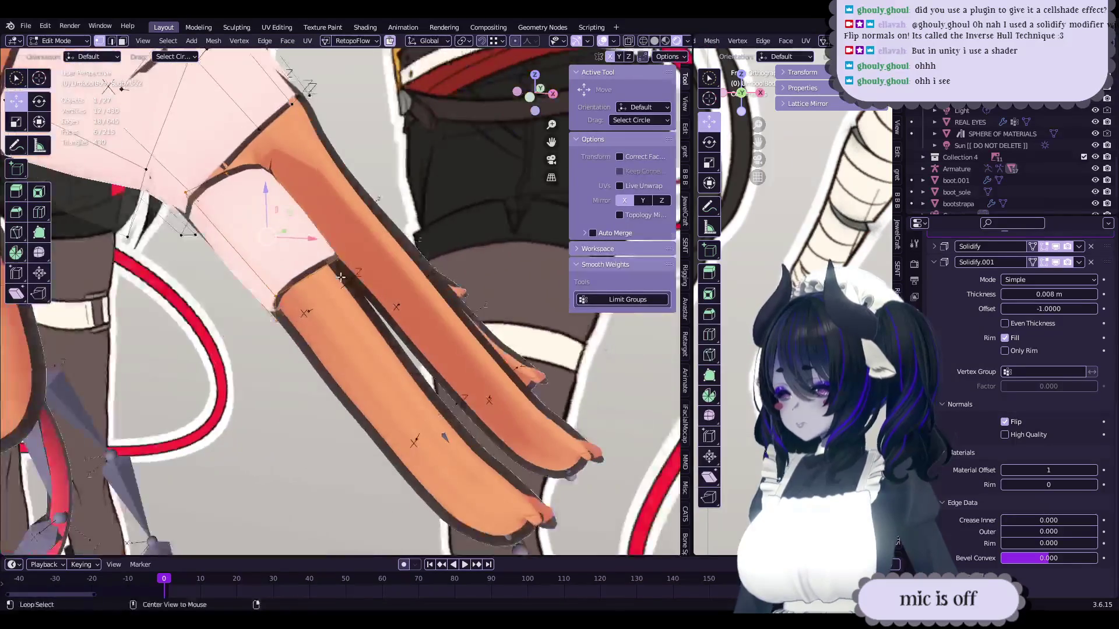
pyautogui.keyDown('alt'); pyautogui.click(343, 277); pyautogui.keyUp('alt')
pyautogui.moveTo(343, 277)
pyautogui.mouseDown(button='middle')
pyautogui.moveTo(407, 329)
pyautogui.moveTo(457, 329)
pyautogui.moveTo(381, 315)
pyautogui.moveTo(435, 346)
pyautogui.moveTo(370, 325)
pyautogui.mouseUp(button='middle')
pyautogui.press('e')
pyautogui.click(397, 324)
pyautogui.press('s')
pyautogui.click(418, 332)
pyautogui.press('g')
pyautogui.click(419, 332)
pyautogui.press('g')
pyautogui.click(408, 321)
# - Select the unwanted connected piece and delete its vertices, leaving the bandage at 418 vertices
pyautogui.press('Tab')
pyautogui.press('Tab')
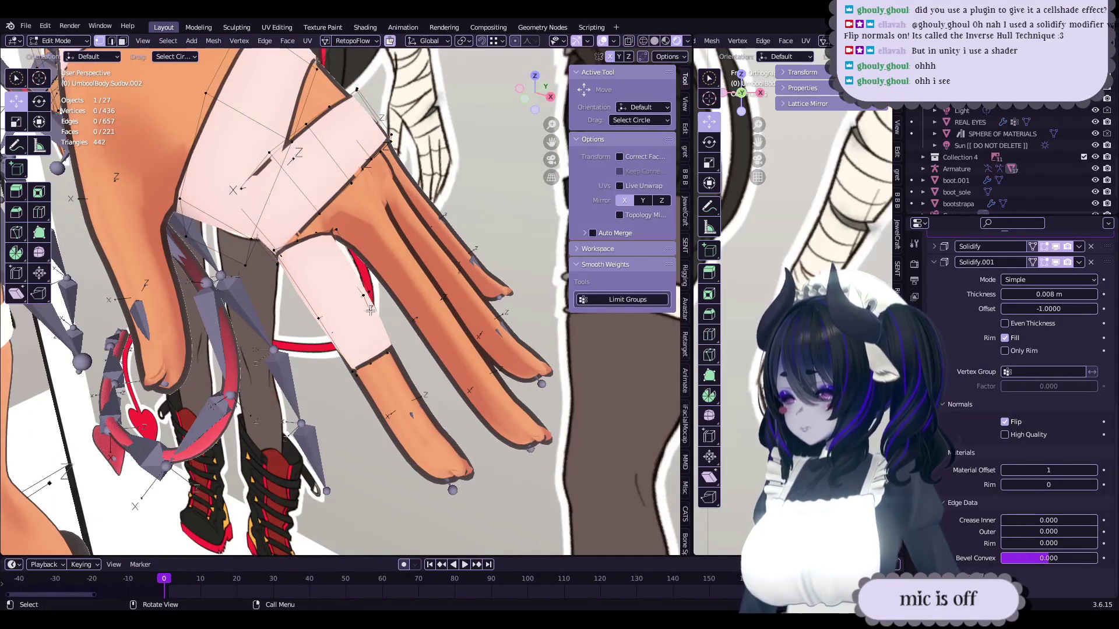
pyautogui.press('l')
pyautogui.press('x')
pyautogui.click(352, 235)
pyautogui.moveTo(352, 235)
pyautogui.mouseDown(button='middle')
pyautogui.moveTo(412, 344)
pyautogui.moveTo(392, 360)
pyautogui.mouseUp(button='middle')
pyautogui.press('Tab')
pyautogui.press('Tab')
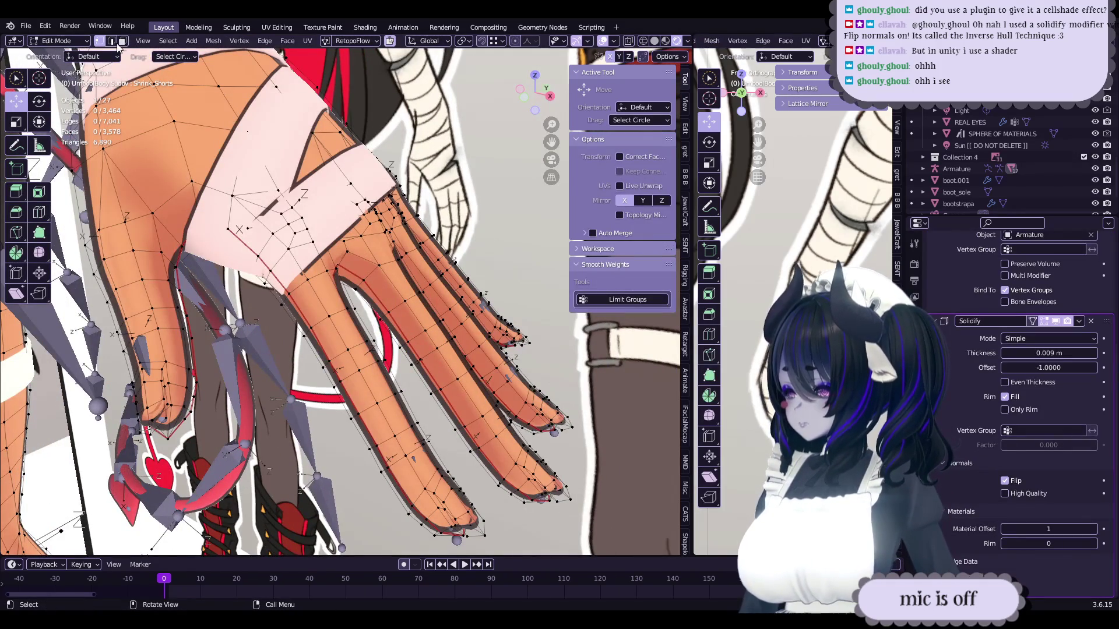
# - Switch to edge select and circle-select the finger skin from the front view
pyautogui.click(111, 41)
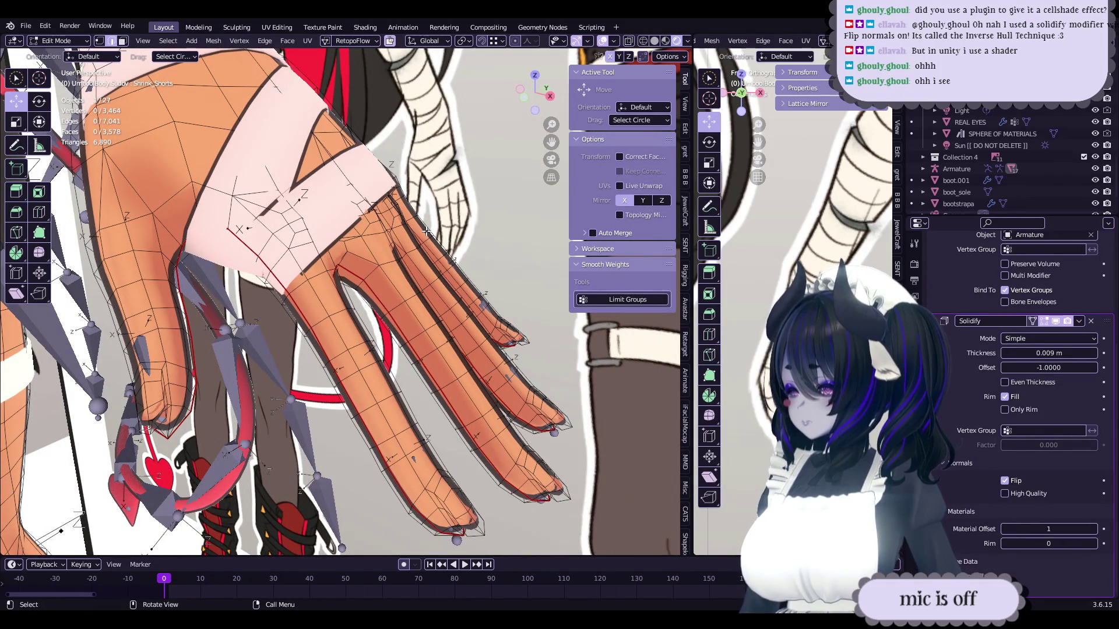
pyautogui.moveTo(423, 235)
pyautogui.mouseDown(button='middle')
pyautogui.moveTo(415, 279)
pyautogui.moveTo(423, 249)
pyautogui.moveTo(475, 209)
pyautogui.mouseUp(button='middle')
pyautogui.click(544, 104)
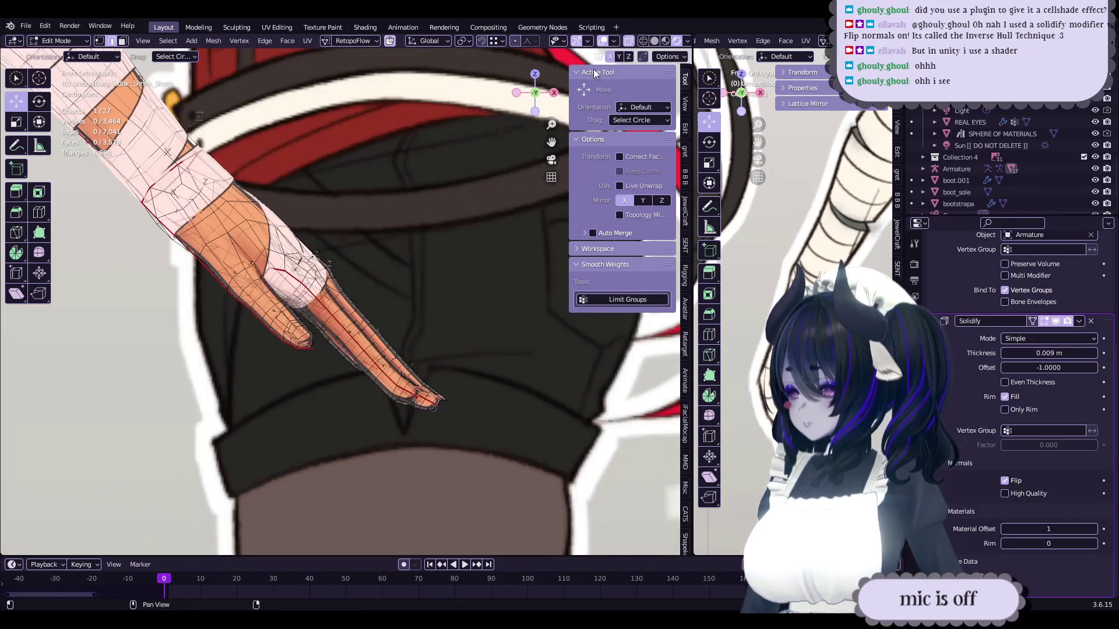
pyautogui.scroll(3, 361, 289)
pyautogui.press('c')
pyautogui.moveTo(335, 272)
pyautogui.mouseDown()
pyautogui.moveTo(332, 250)
pyautogui.moveTo(394, 342)
pyautogui.moveTo(501, 455)
pyautogui.moveTo(489, 443)
pyautogui.mouseUp()
pyautogui.rightClick(489, 443)
# - Isolate the body mesh in Local View and frame the back of the hand in back view
pyautogui.moveTo(490, 443)
pyautogui.mouseDown(button='middle')
pyautogui.moveTo(443, 327)
pyautogui.moveTo(629, 52)
pyautogui.moveTo(583, 233)
pyautogui.moveTo(670, 303)
pyautogui.mouseUp(button='middle')
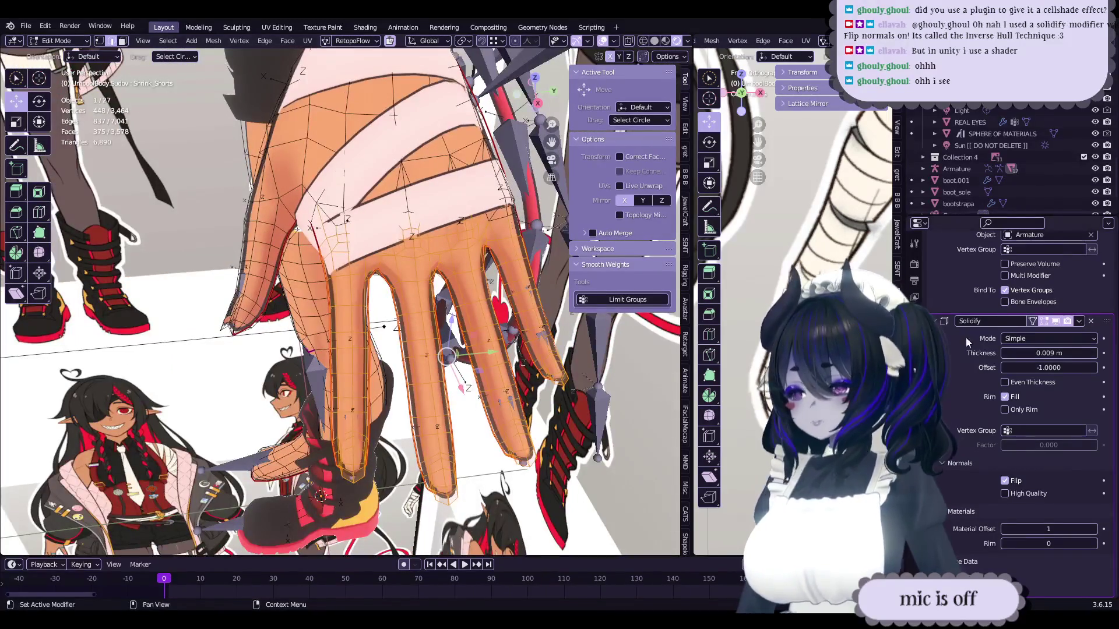
pyautogui.press('KP_Divide')
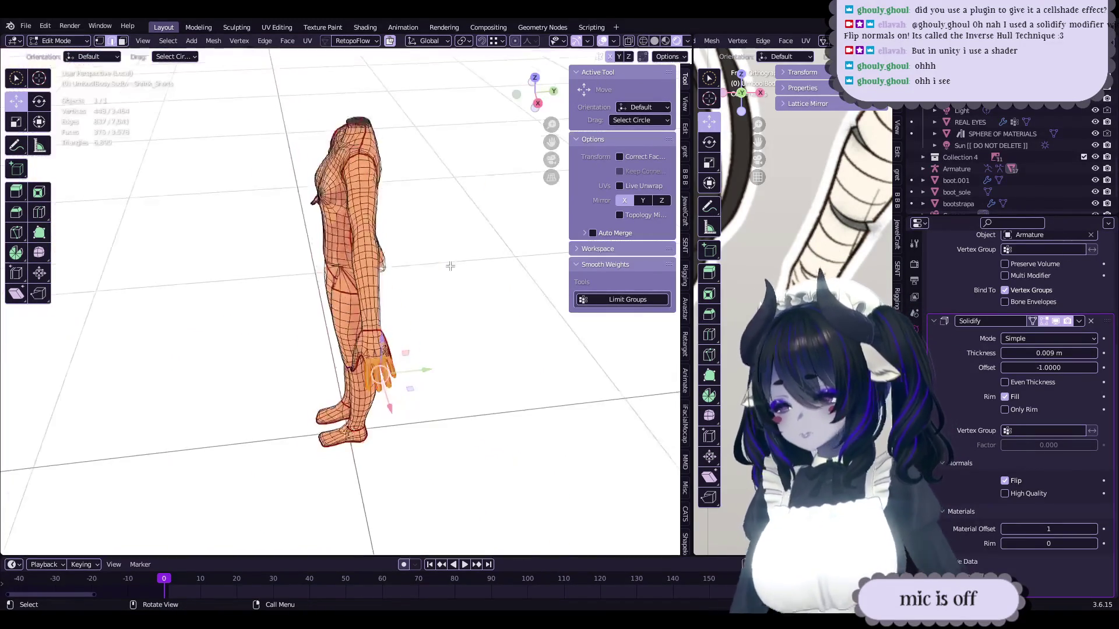
pyautogui.scroll(5, 454, 295)
pyautogui.moveTo(362, 262); pyautogui.dragTo(379, 352, button='middle')
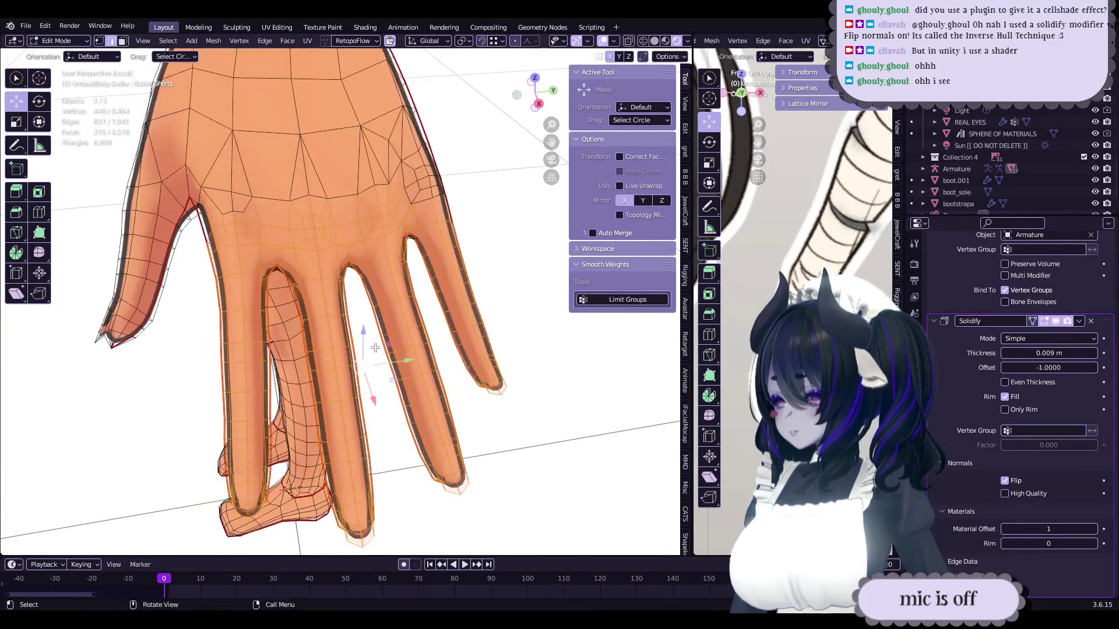
pyautogui.moveTo(422, 242)
pyautogui.keyDown('shift'); pyautogui.mouseDown(button='middle')
pyautogui.moveTo(386, 249)
pyautogui.moveTo(360, 347)
pyautogui.mouseUp(button='middle'); pyautogui.keyUp('shift')
pyautogui.scroll(3, 360, 347)
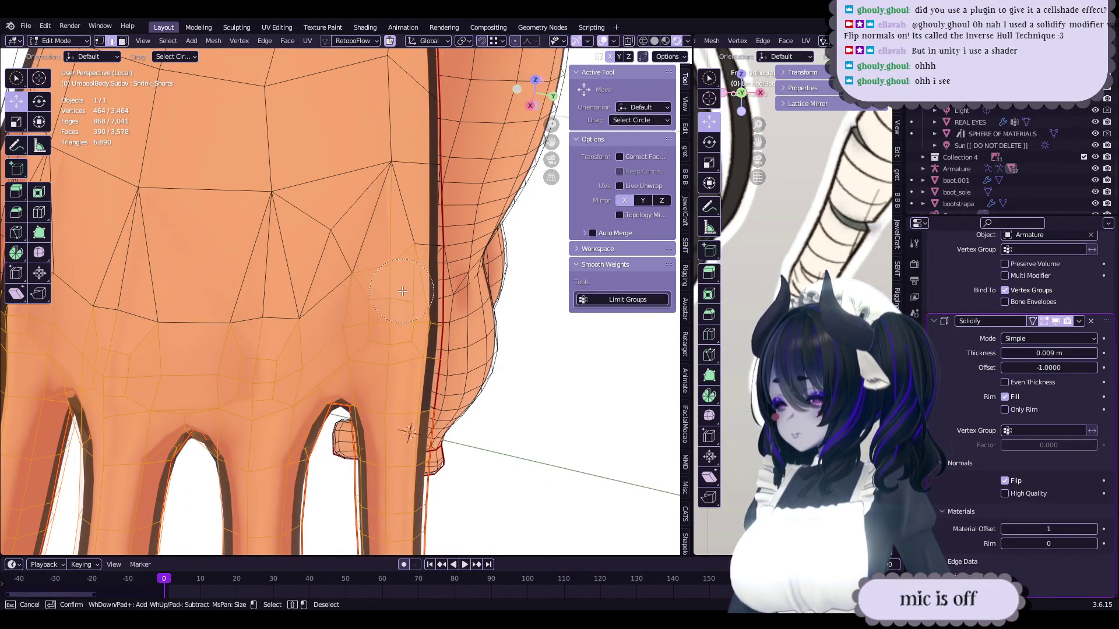
pyautogui.moveTo(407, 295)
pyautogui.mouseDown(button='middle')
pyautogui.moveTo(267, 280)
pyautogui.moveTo(473, 345)
pyautogui.moveTo(459, 335)
pyautogui.mouseUp(button='middle')
pyautogui.scroll(2, 441, 353)
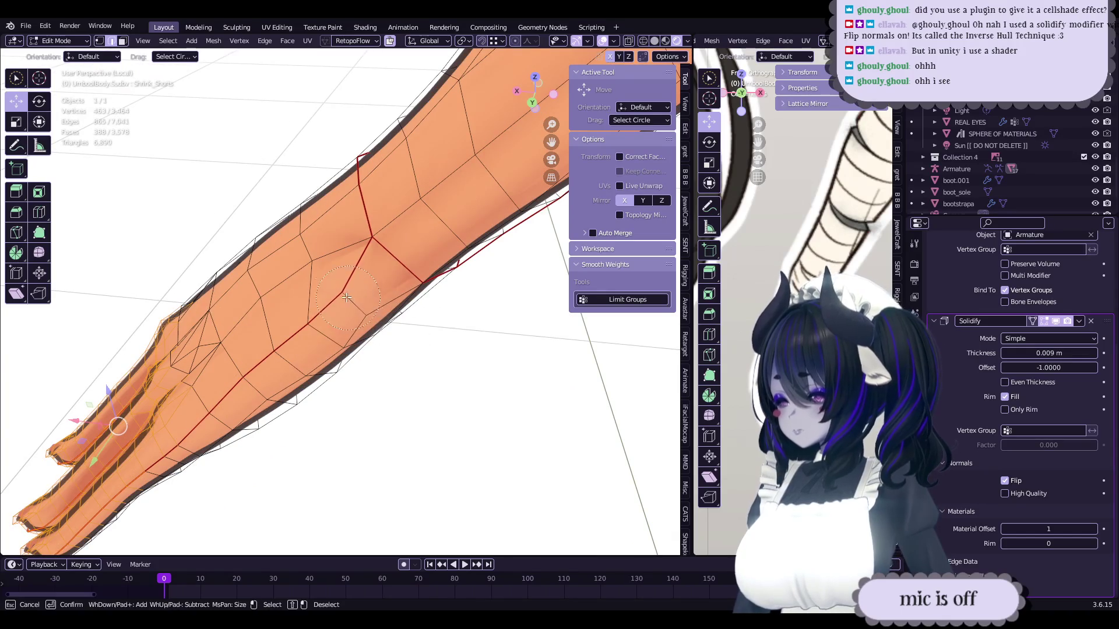
pyautogui.scroll(-3, 325, 323)
pyautogui.moveTo(325, 322)
pyautogui.mouseDown(button='middle')
pyautogui.moveTo(324, 274)
pyautogui.moveTo(396, 442)
pyautogui.moveTo(303, 339)
pyautogui.mouseUp(button='middle')
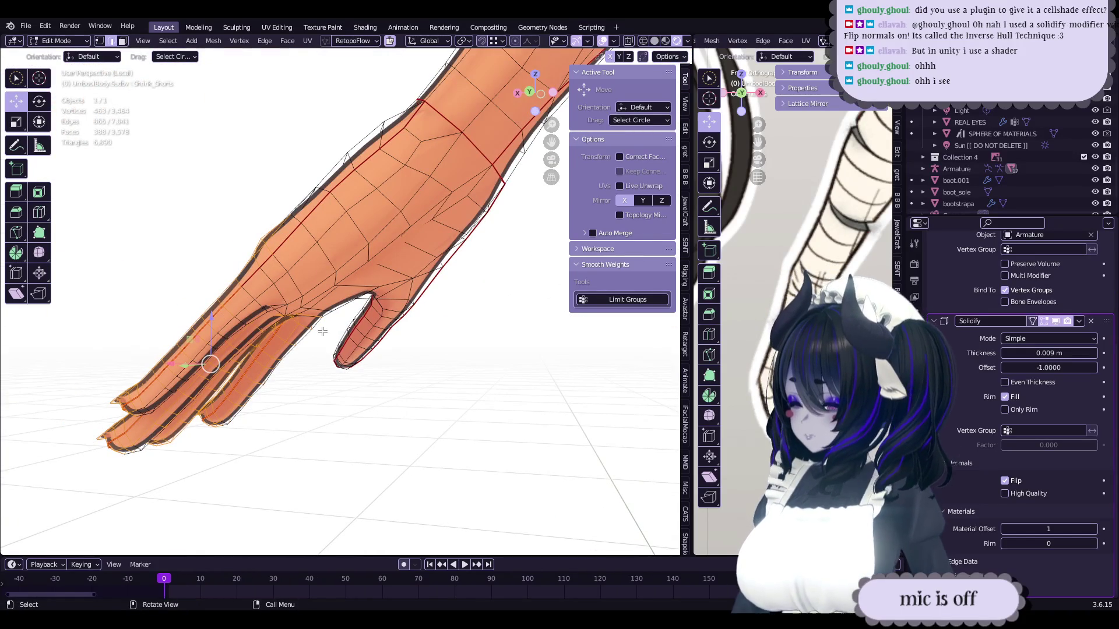
pyautogui.click(529, 93)
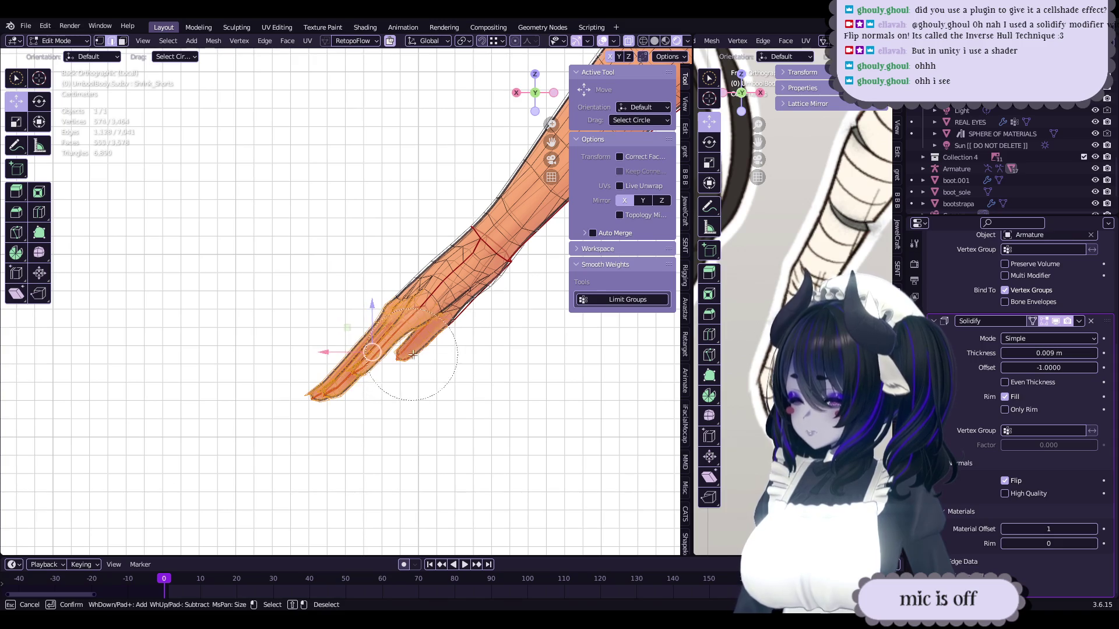
pyautogui.scroll(4, 431, 296)
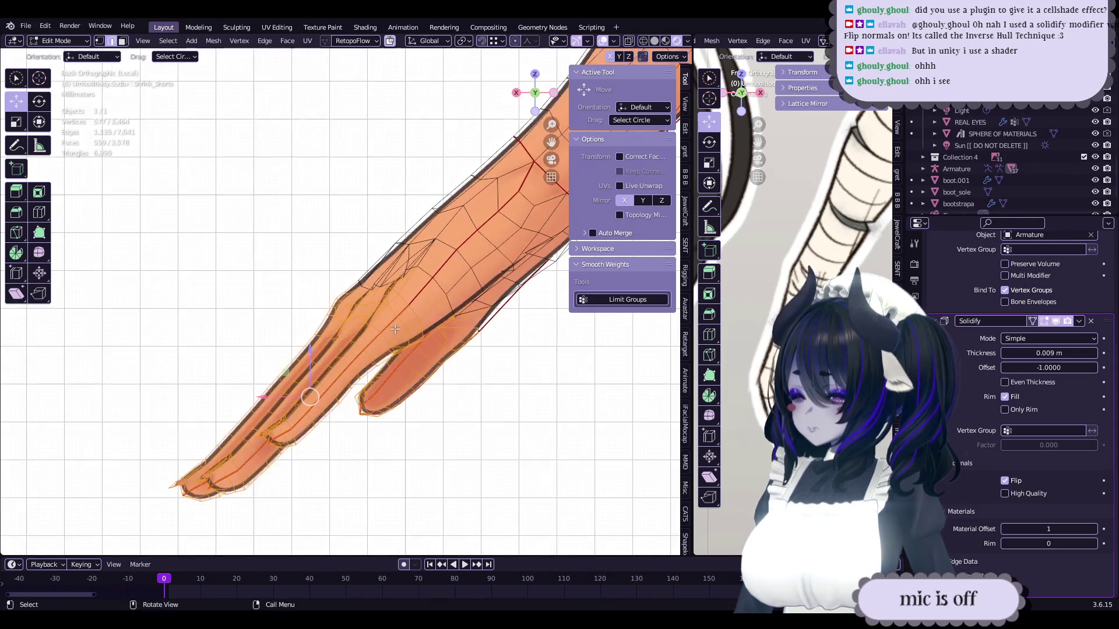
pyautogui.scroll(2, 433, 302)
# - Change the select mode and add the missing face to the hand and finger selection, checking from several angles
pyautogui.click(122, 42)
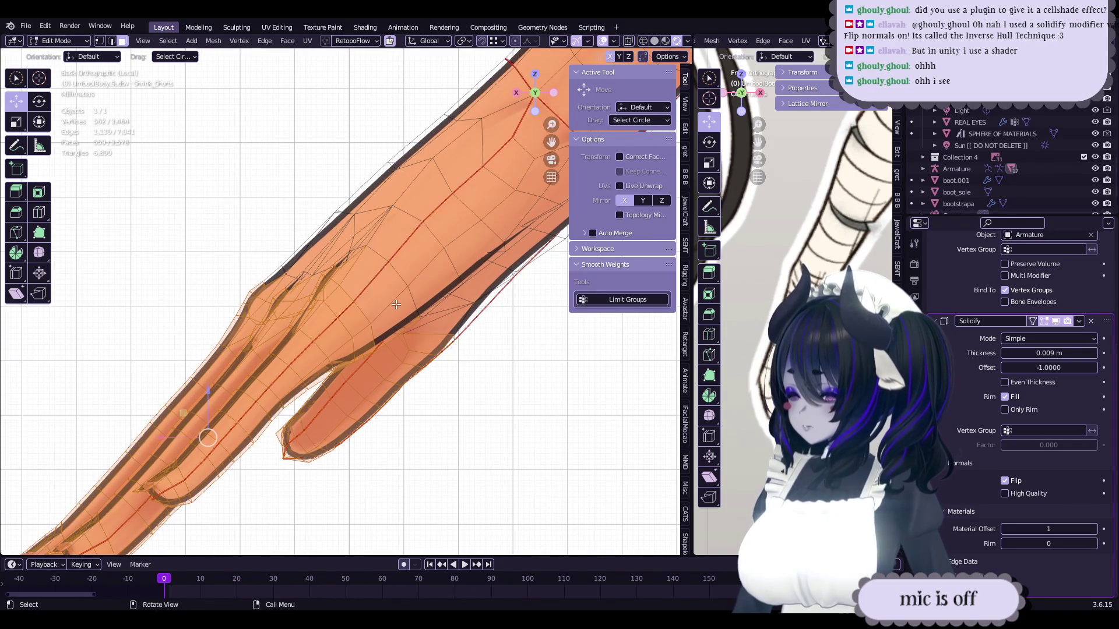
pyautogui.moveTo(394, 303)
pyautogui.mouseDown(button='middle')
pyautogui.moveTo(388, 335)
pyautogui.moveTo(363, 327)
pyautogui.moveTo(367, 342)
pyautogui.moveTo(477, 396)
pyautogui.moveTo(459, 280)
pyautogui.moveTo(431, 291)
pyautogui.mouseUp(button='middle')
pyautogui.scroll(3, 419, 298)
pyautogui.moveTo(349, 317)
pyautogui.mouseDown(button='middle')
pyautogui.moveTo(433, 347)
pyautogui.moveTo(419, 344)
pyautogui.mouseUp(button='middle')
pyautogui.moveTo(474, 291)
pyautogui.mouseDown(button='middle')
pyautogui.moveTo(452, 313)
pyautogui.moveTo(393, 313)
pyautogui.moveTo(315, 333)
pyautogui.moveTo(330, 310)
pyautogui.moveTo(433, 300)
pyautogui.moveTo(310, 296)
pyautogui.moveTo(321, 299)
pyautogui.mouseUp(button='middle')
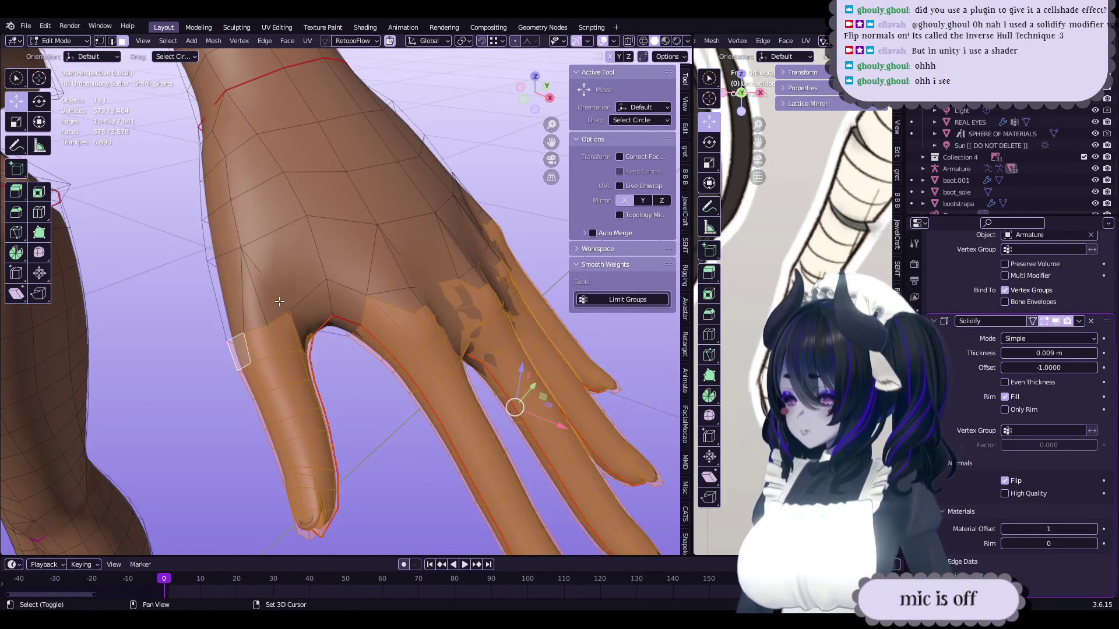
pyautogui.moveTo(253, 306)
pyautogui.mouseDown(button='middle')
pyautogui.moveTo(417, 303)
pyautogui.moveTo(362, 317)
pyautogui.moveTo(402, 317)
pyautogui.moveTo(390, 348)
pyautogui.moveTo(454, 341)
pyautogui.moveTo(677, 29)
pyautogui.mouseUp(button='middle')
pyautogui.press('f')
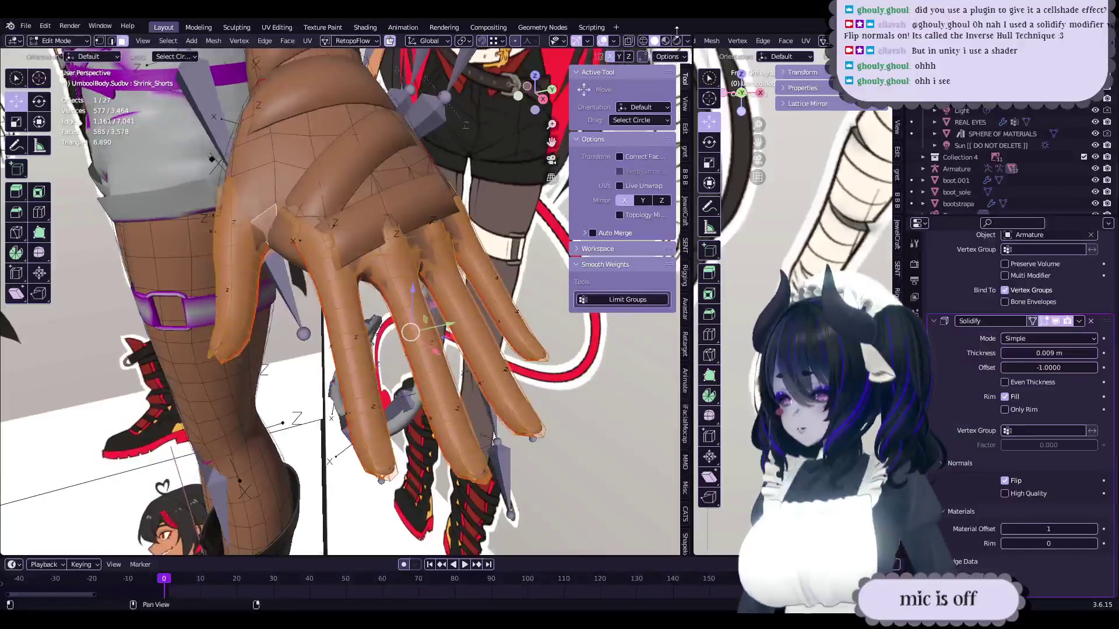
# - Switch to Material Preview shading and save wipnewfacebody-21-JOINEDMESHES.blend
pyautogui.click(676, 41)
pyautogui.moveTo(520, 144)
pyautogui.mouseDown(button='middle')
pyautogui.moveTo(411, 349)
pyautogui.moveTo(352, 379)
pyautogui.moveTo(342, 412)
pyautogui.moveTo(381, 394)
pyautogui.moveTo(354, 383)
pyautogui.mouseUp(button='middle')
pyautogui.hotkey('ctrl', 's')
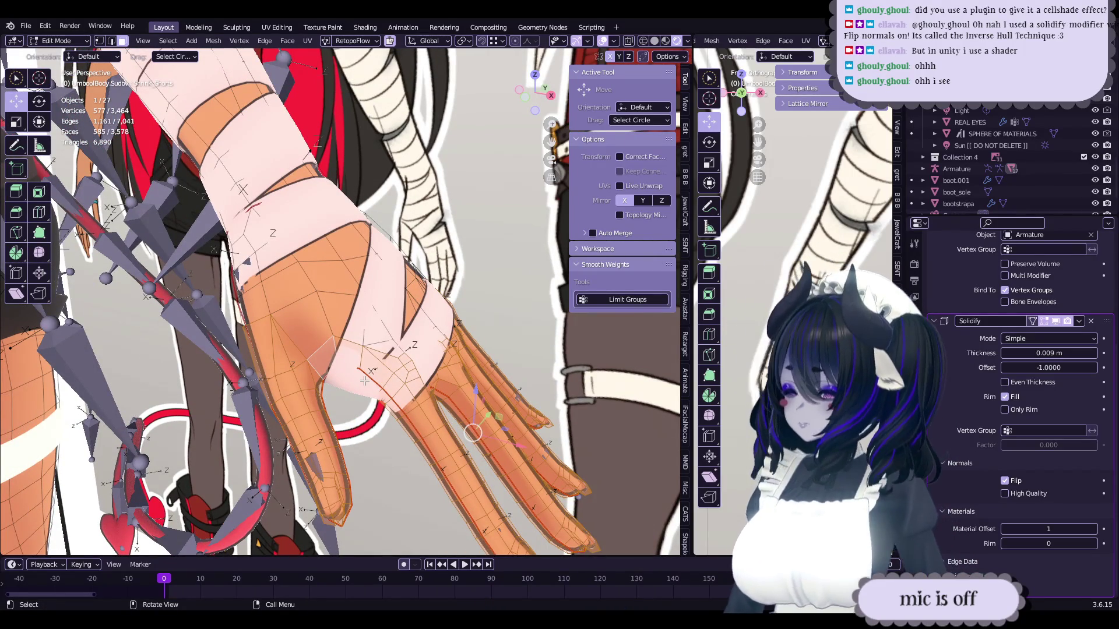
pyautogui.keyDown('shift'); pyautogui.moveTo(410, 371); pyautogui.dragTo(396, 341, button='middle'); pyautogui.keyUp('shift')
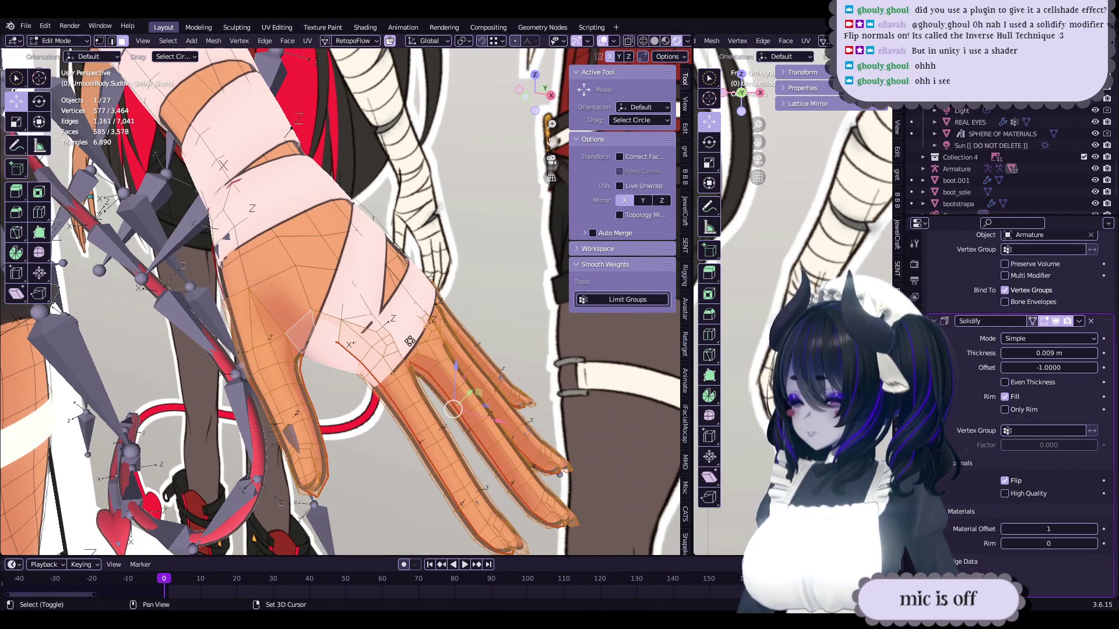
# - Separate a copy of the hand skin into its own object and inflate it slightly with Alt+S
pyautogui.press('p')
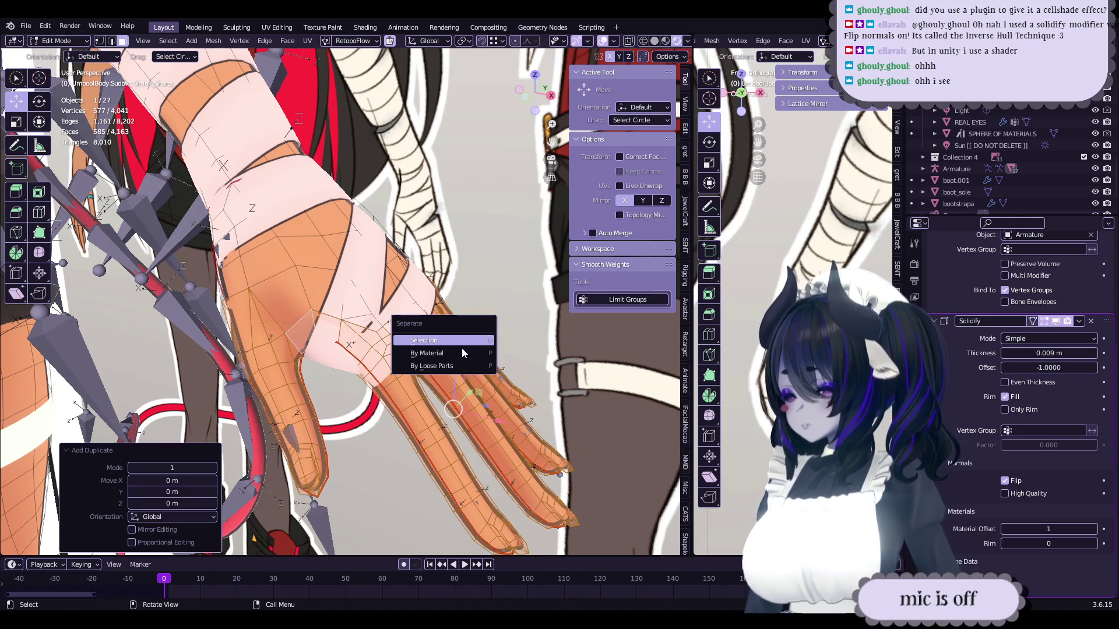
pyautogui.click(461, 348)
pyautogui.press('Tab')
pyautogui.click(460, 389)
pyautogui.press('Tab')
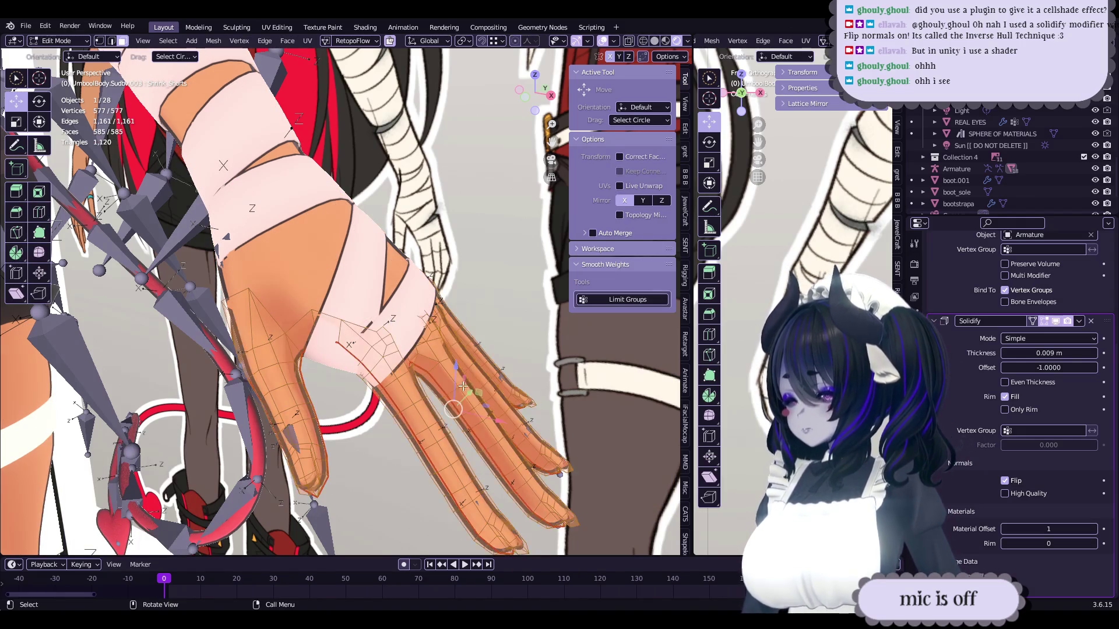
pyautogui.hotkey('alt', 's')
pyautogui.click(506, 366)
pyautogui.press('Tab')
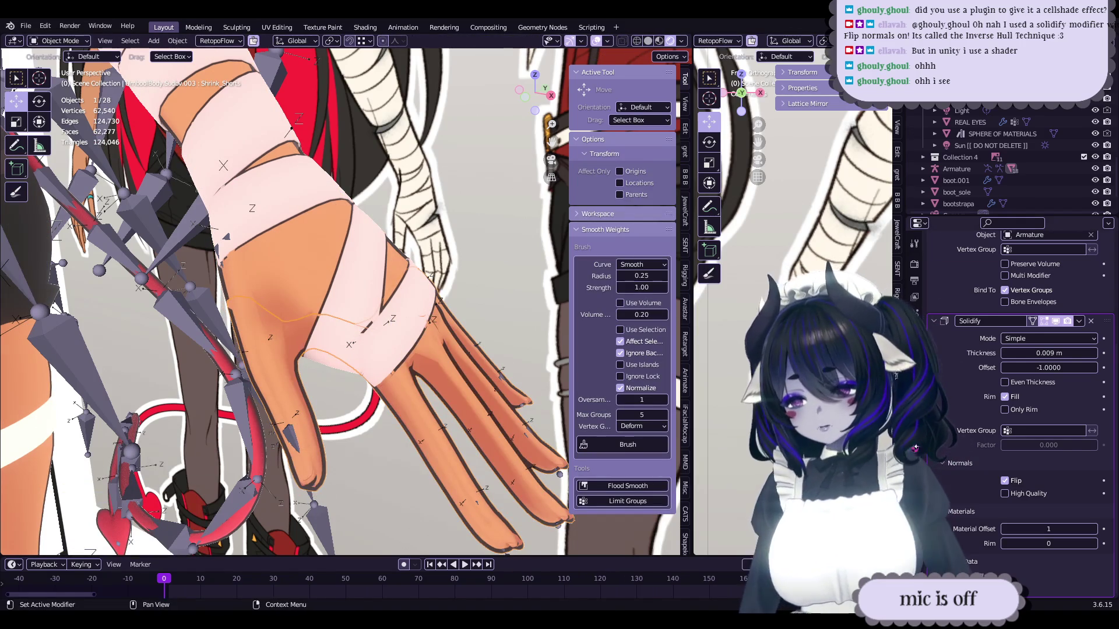
# - Assign Material.009 to the separated hand-skin object
pyautogui.click(914, 460)
pyautogui.click(942, 359)
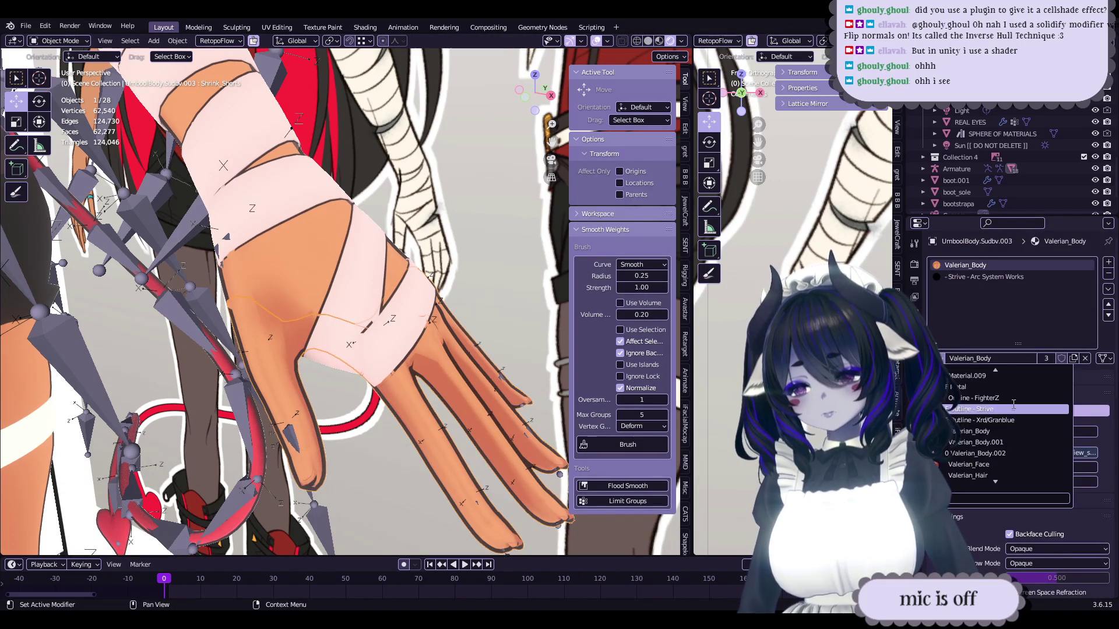
pyautogui.click(979, 375)
# - Select a single vertex on the new hand skin in edit mode and show its modifier stack
pyautogui.press('Tab')
pyautogui.moveTo(477, 318)
pyautogui.mouseDown(button='middle')
pyautogui.moveTo(428, 294)
pyautogui.moveTo(331, 311)
pyautogui.moveTo(350, 318)
pyautogui.mouseUp(button='middle')
pyautogui.press('1')
pyautogui.click(331, 311)
pyautogui.click(914, 385)
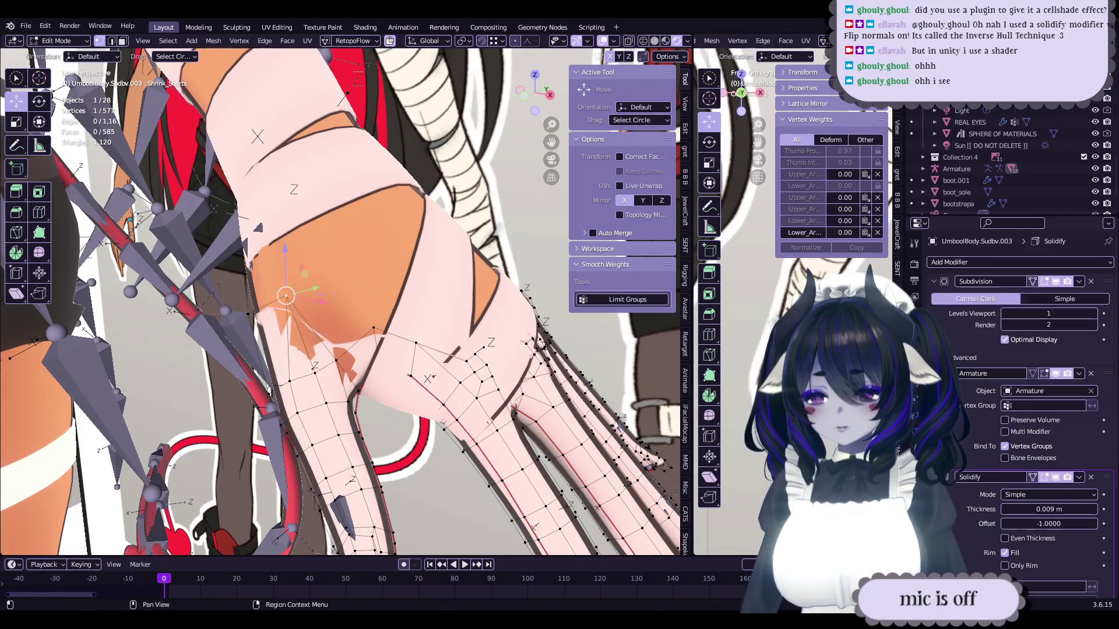
# - Move stray vertices on the hand-skin layer, checking the fit in object mode
pyautogui.click(345, 338)
pyautogui.moveTo(346, 339)
pyautogui.mouseDown(button='middle')
pyautogui.moveTo(420, 355)
pyautogui.moveTo(351, 367)
pyautogui.moveTo(367, 370)
pyautogui.moveTo(406, 351)
pyautogui.moveTo(441, 355)
pyautogui.moveTo(457, 348)
pyautogui.moveTo(450, 337)
pyautogui.mouseUp(button='middle')
pyautogui.press('Tab')
pyautogui.press('Tab')
pyautogui.click(441, 355)
pyautogui.press('g')
pyautogui.click(441, 354)
pyautogui.press('Tab')
pyautogui.press('Tab')
pyautogui.press('g')
pyautogui.click(469, 312)
pyautogui.press('Tab')
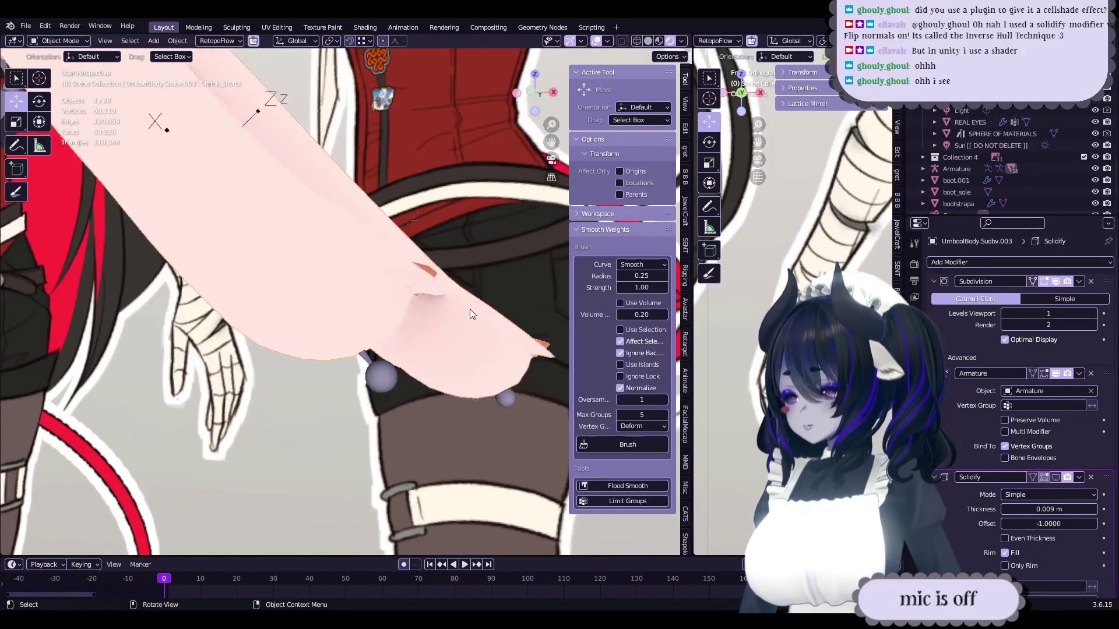
# - Reposition more skin-layer vertices along the arm, then return to object mode
pyautogui.moveTo(556, 362); pyautogui.dragTo(410, 348, button='middle')
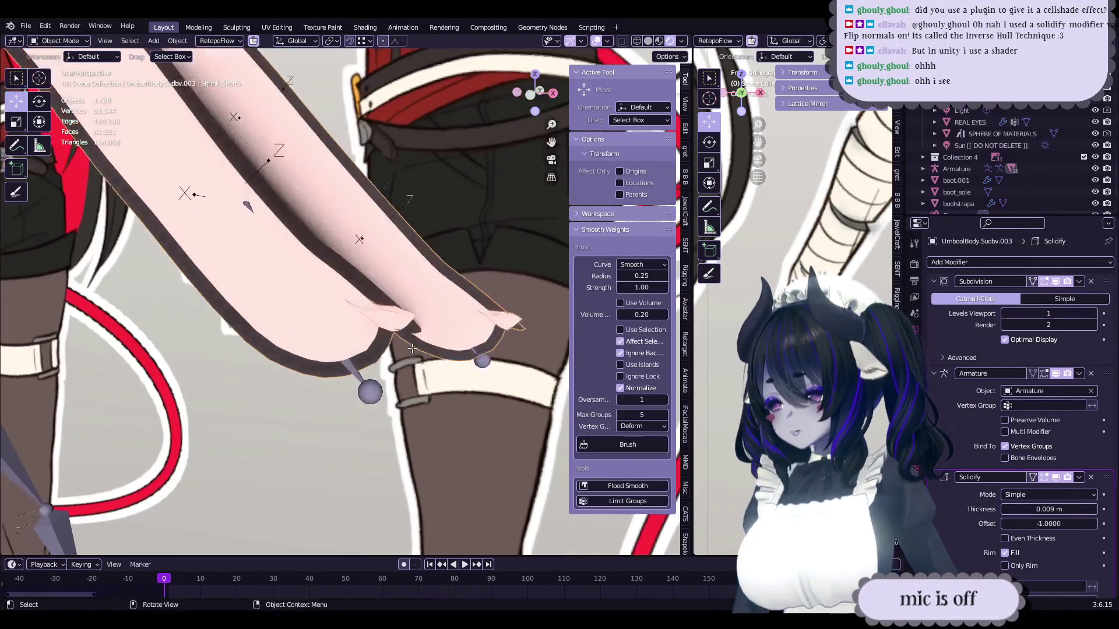
pyautogui.press('Tab')
pyautogui.scroll(5, 410, 347)
pyautogui.press('g')
pyautogui.click(420, 397)
pyautogui.moveTo(420, 397)
pyautogui.mouseDown(button='middle')
pyautogui.moveTo(444, 296)
pyautogui.moveTo(458, 312)
pyautogui.moveTo(391, 347)
pyautogui.moveTo(388, 393)
pyautogui.moveTo(419, 327)
pyautogui.mouseUp(button='middle')
pyautogui.click(504, 285)
pyautogui.press('g')
pyautogui.click(457, 260)
pyautogui.moveTo(458, 260)
pyautogui.mouseDown(button='middle')
pyautogui.moveTo(423, 386)
pyautogui.moveTo(452, 416)
pyautogui.moveTo(453, 380)
pyautogui.moveTo(445, 402)
pyautogui.mouseUp(button='middle')
pyautogui.press('Tab')
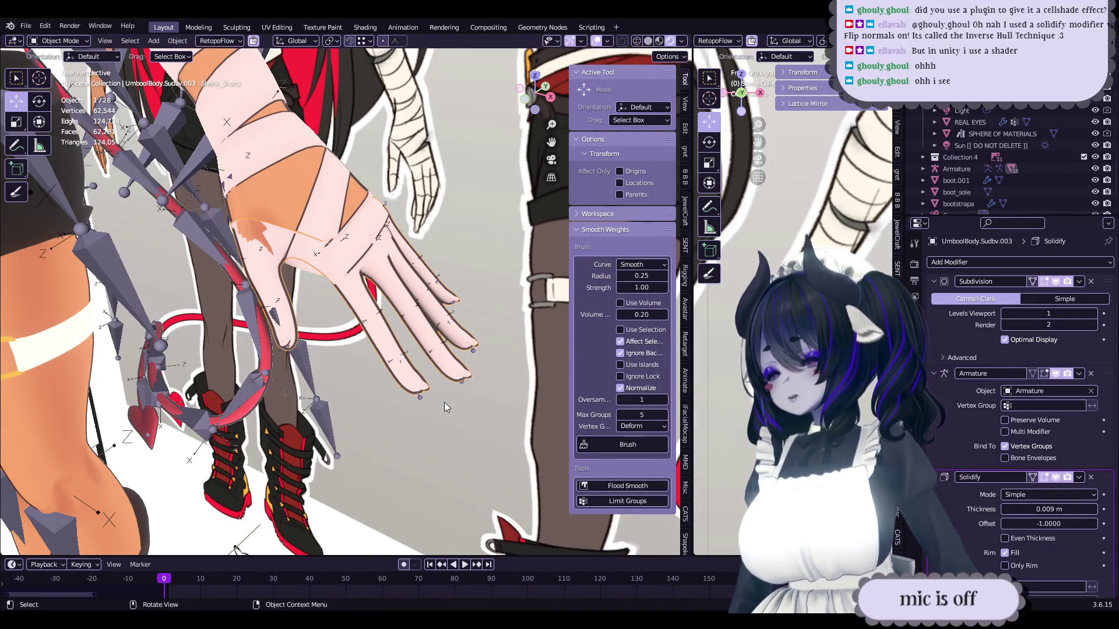
# - Switch to Solid shading and orbit around the forearm to inspect the skin layer's edge
pyautogui.press('Tab')
pyautogui.moveTo(444, 407)
pyautogui.mouseDown(button='middle')
pyautogui.moveTo(313, 321)
pyautogui.moveTo(446, 344)
pyautogui.moveTo(326, 314)
pyautogui.mouseUp(button='middle')
pyautogui.press('Tab')
pyautogui.press('Tab')
pyautogui.moveTo(431, 303)
pyautogui.mouseDown(button='middle')
pyautogui.moveTo(457, 279)
pyautogui.moveTo(469, 329)
pyautogui.moveTo(442, 321)
pyautogui.moveTo(497, 396)
pyautogui.mouseUp(button='middle')
pyautogui.press('z')
pyautogui.scroll(3, 472, 335)
pyautogui.moveTo(455, 347)
pyautogui.mouseDown(button='middle')
pyautogui.moveTo(494, 394)
pyautogui.moveTo(466, 299)
pyautogui.moveTo(520, 377)
pyautogui.moveTo(496, 326)
pyautogui.moveTo(471, 333)
pyautogui.moveTo(490, 430)
pyautogui.moveTo(507, 412)
pyautogui.moveTo(482, 375)
pyautogui.moveTo(498, 362)
pyautogui.moveTo(478, 397)
pyautogui.mouseUp(button='middle')
# - Try deleting the selected vertices, then undo the deletion
pyautogui.press('x')
pyautogui.click(495, 322)
pyautogui.hotkey('ctrl', 'z')
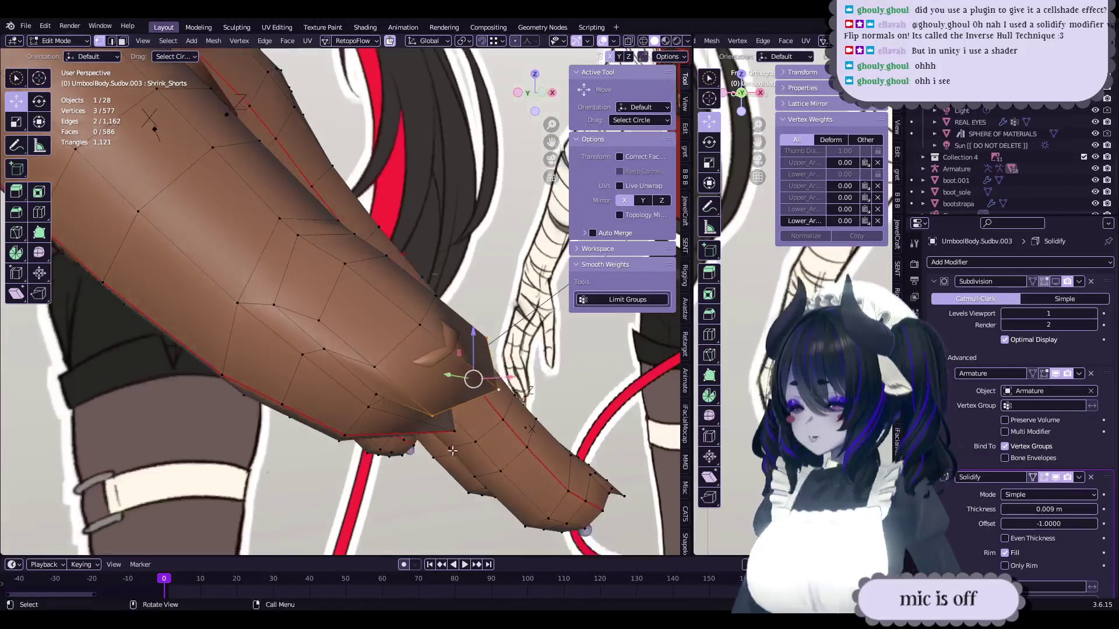
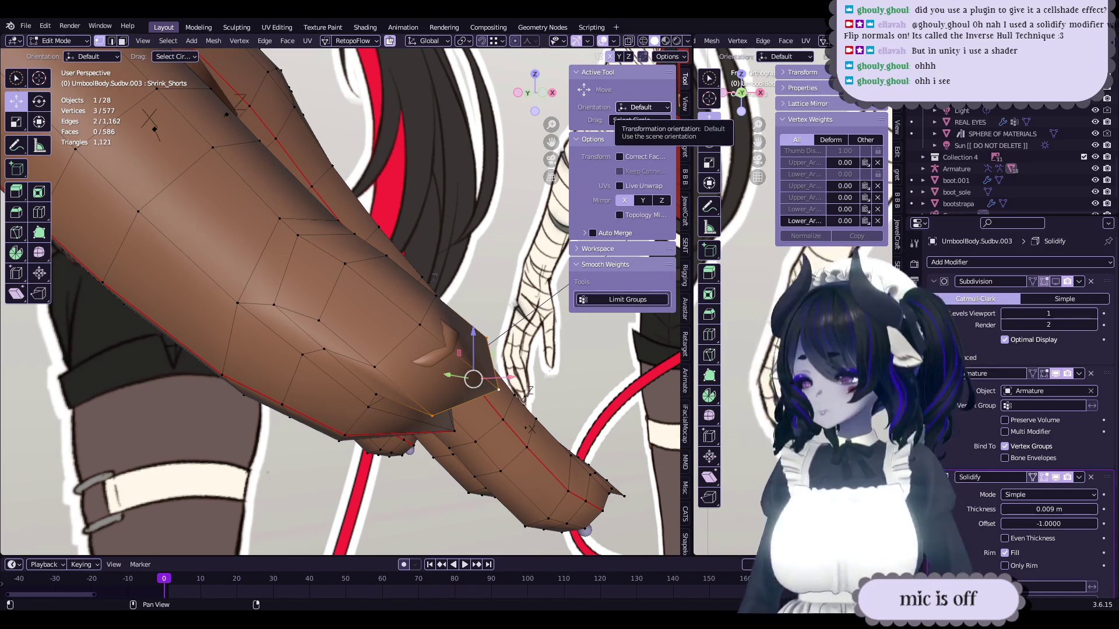
# - Exit Edit Mode on the body mesh, zoom in close on the bandaged hand, then re-enter Edit Mode
pyautogui.moveTo(442, 349)
pyautogui.mouseDown(button='middle')
pyautogui.moveTo(426, 340)
pyautogui.moveTo(503, 388)
pyautogui.moveTo(419, 361)
pyautogui.moveTo(408, 373)
pyautogui.moveTo(393, 324)
pyautogui.moveTo(402, 344)
pyautogui.moveTo(384, 331)
pyautogui.moveTo(376, 362)
pyautogui.moveTo(338, 358)
pyautogui.moveTo(364, 333)
pyautogui.moveTo(437, 331)
pyautogui.moveTo(417, 312)
pyautogui.moveTo(419, 287)
pyautogui.moveTo(410, 310)
pyautogui.moveTo(412, 300)
pyautogui.mouseUp(button='middle')
pyautogui.press('Tab')
pyautogui.press('Tab')
pyautogui.press('Tab')
pyautogui.press('Tab')
pyautogui.press('Tab')
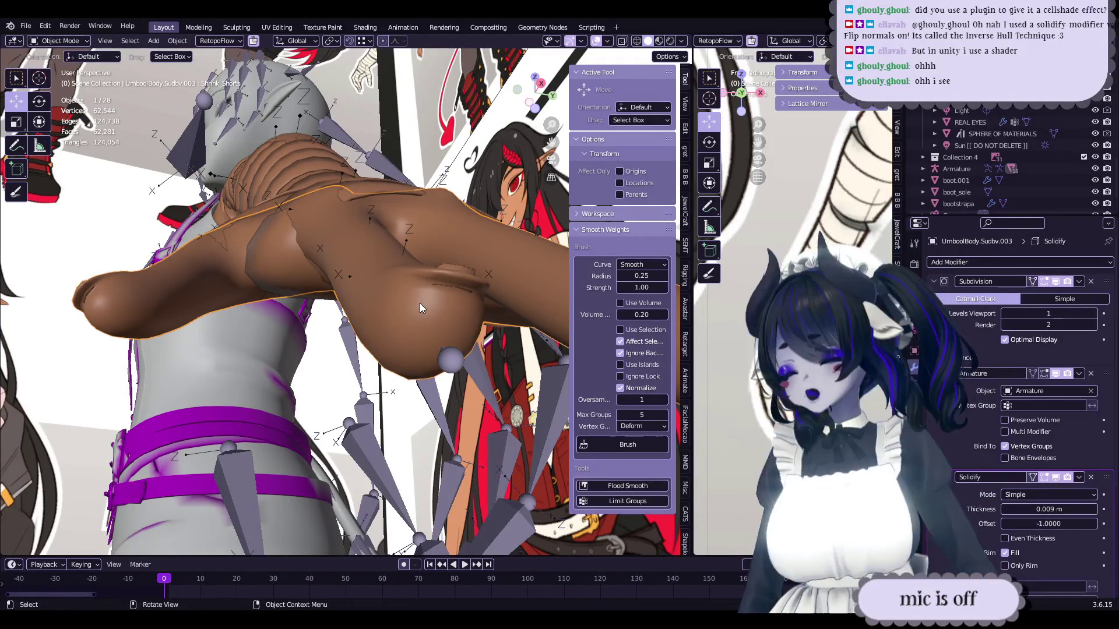
pyautogui.moveTo(496, 268)
pyautogui.mouseDown(button='middle')
pyautogui.moveTo(462, 292)
pyautogui.moveTo(332, 334)
pyautogui.moveTo(366, 355)
pyautogui.moveTo(270, 346)
pyautogui.moveTo(283, 335)
pyautogui.moveTo(469, 343)
pyautogui.moveTo(422, 275)
pyautogui.moveTo(352, 301)
pyautogui.moveTo(343, 336)
pyautogui.moveTo(376, 303)
pyautogui.moveTo(364, 294)
pyautogui.moveTo(498, 362)
pyautogui.moveTo(418, 341)
pyautogui.moveTo(439, 346)
pyautogui.mouseUp(button='middle')
pyautogui.scroll(5, 362, 344)
pyautogui.press('Tab')
pyautogui.press('Tab')
# - Select objects near the hand and expand Collection 4 in the Outliner to find its meshes
pyautogui.click(498, 361)
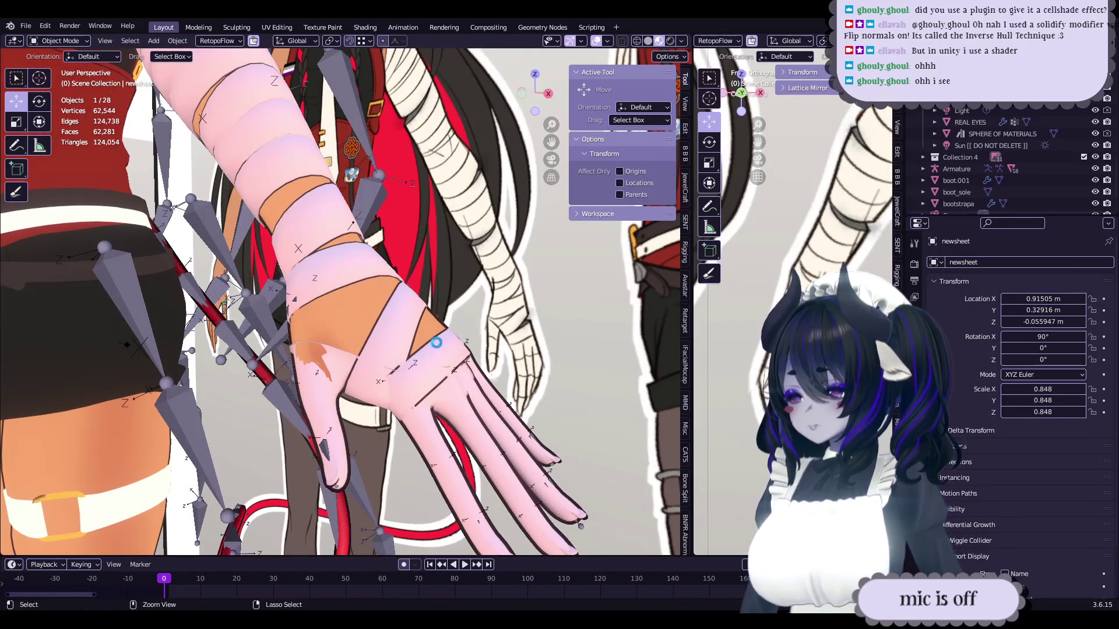
pyautogui.click(443, 344)
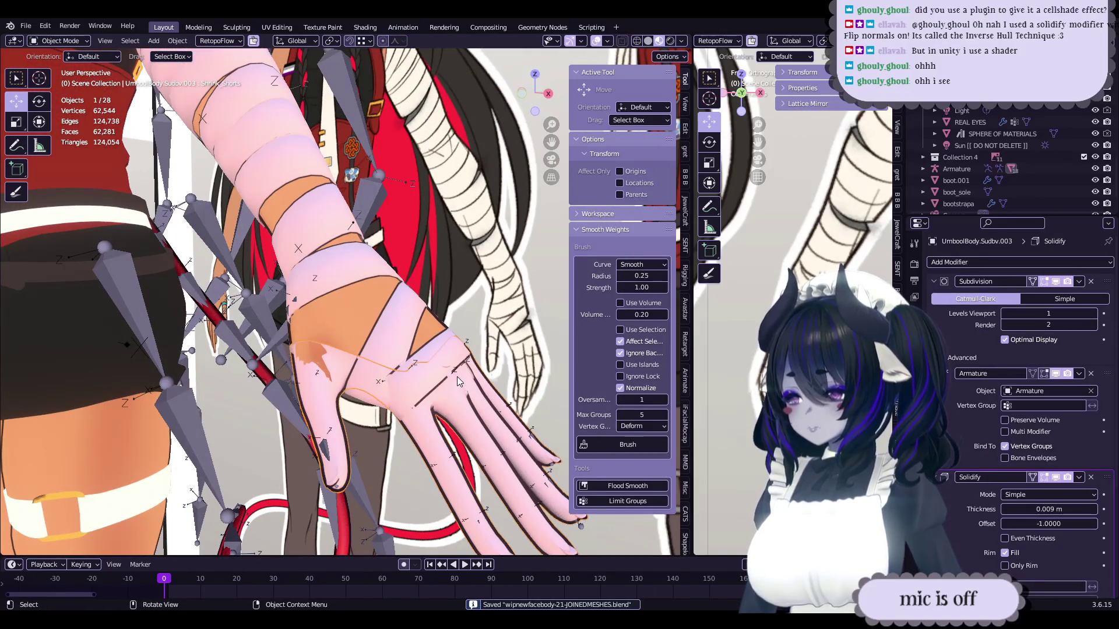
pyautogui.scroll(-10, 1041, 122)
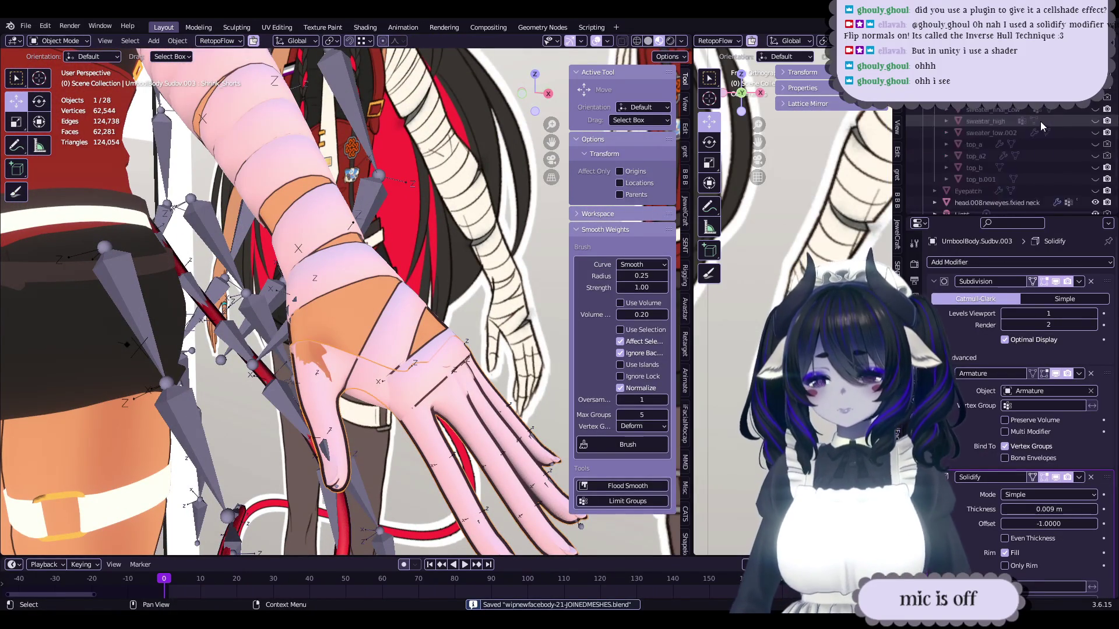
pyautogui.scroll(5, 1016, 131)
pyautogui.click(923, 125)
pyautogui.scroll(-2, 974, 145)
pyautogui.scroll(2, 1005, 125)
pyautogui.doubleClick(1004, 124)
pyautogui.write('b')
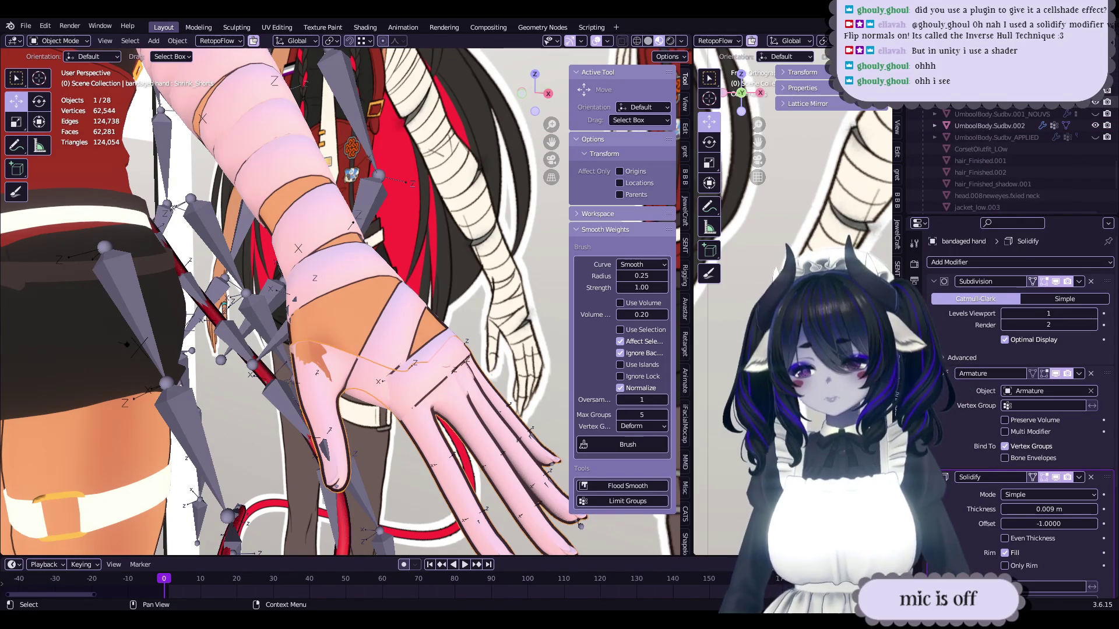
# - Rename the UmboolBody.Sudbv.001 arm bandage object to 'bandages'
pyautogui.click(350, 270)
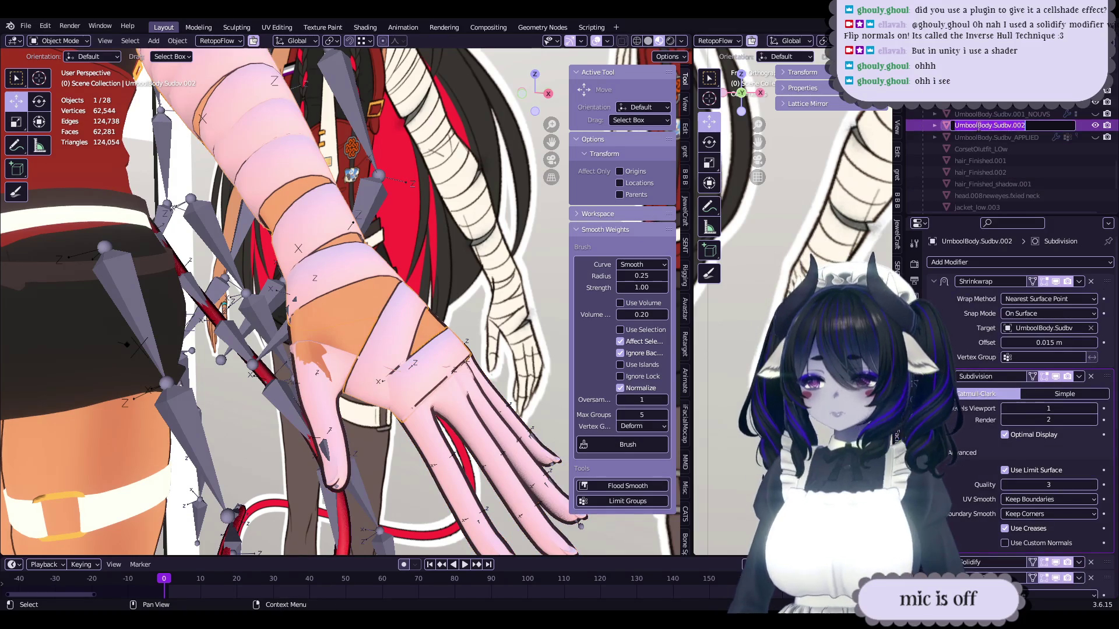
pyautogui.moveTo(684, 182)
pyautogui.mouseDown(button='middle')
pyautogui.moveTo(466, 233)
pyautogui.moveTo(303, 200)
pyautogui.mouseUp(button='middle')
pyautogui.moveTo(267, 136)
pyautogui.mouseDown(button='middle')
pyautogui.moveTo(439, 270)
pyautogui.moveTo(238, 217)
pyautogui.mouseUp(button='middle')
pyautogui.click(237, 216)
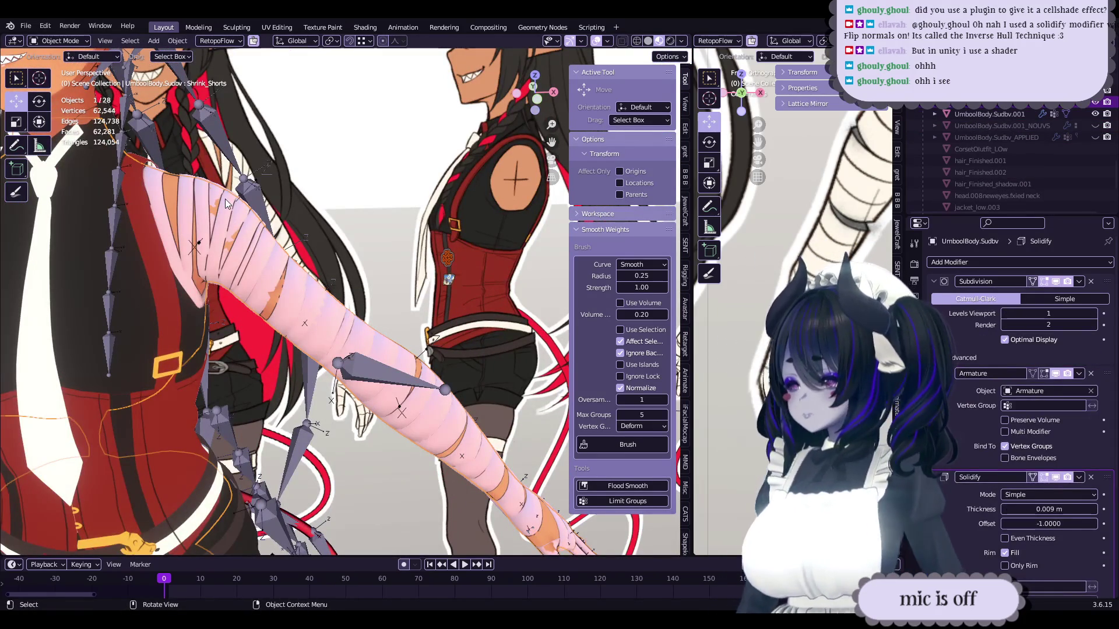
pyautogui.click(225, 198)
pyautogui.doubleClick(1000, 115)
pyautogui.write('band')
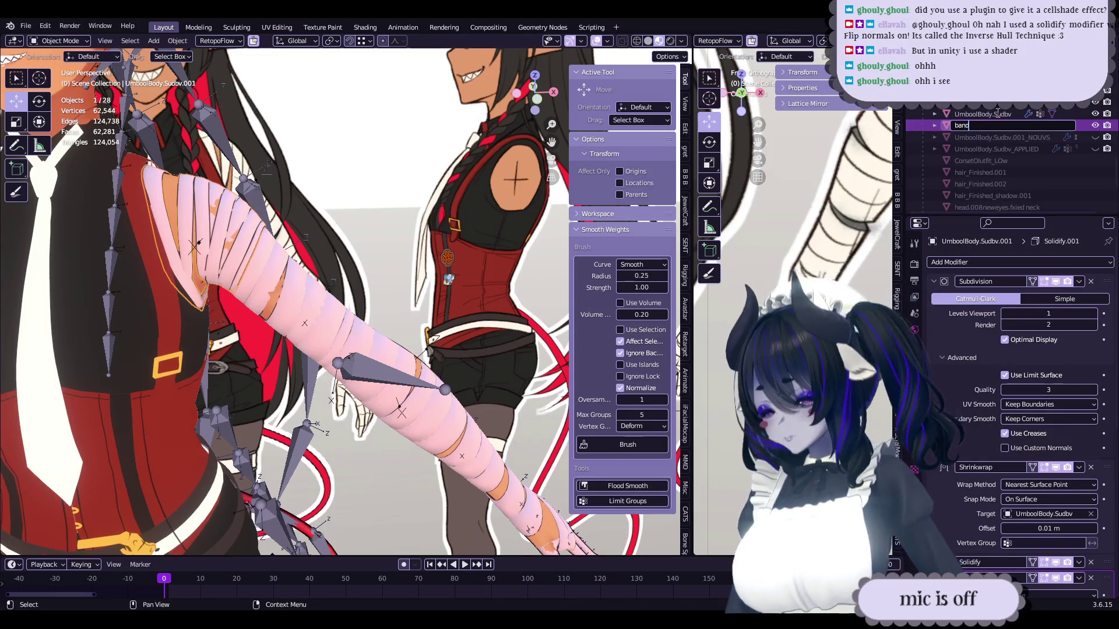
pyautogui.write('ages')
pyautogui.press('Return')
# - Save the blend file and start editing the bandages2 mesh
pyautogui.moveTo(378, 292)
pyautogui.mouseDown(button='middle')
pyautogui.moveTo(407, 274)
pyautogui.moveTo(317, 303)
pyautogui.moveTo(355, 292)
pyautogui.mouseUp(button='middle')
pyautogui.hotkey('ctrl', 's')
pyautogui.click(323, 302)
pyautogui.press('Tab')
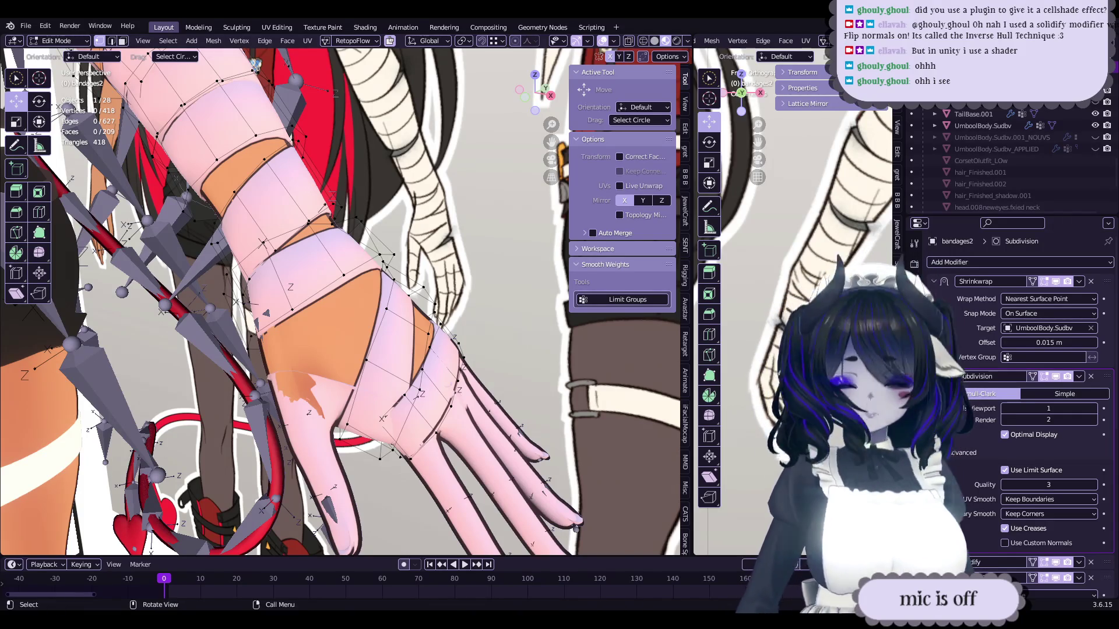
# - On the bandaged hand mesh, rip-fill a wrist vertex with Alt+V and move it into place
pyautogui.moveTo(355, 291)
pyautogui.mouseDown(button='middle')
pyautogui.moveTo(381, 297)
pyautogui.moveTo(326, 372)
pyautogui.moveTo(385, 379)
pyautogui.moveTo(326, 274)
pyautogui.moveTo(402, 274)
pyautogui.moveTo(414, 288)
pyautogui.moveTo(408, 309)
pyautogui.mouseUp(button='middle')
pyautogui.press('Tab')
pyautogui.click(291, 354)
pyautogui.press('Tab')
pyautogui.click(228, 241)
pyautogui.hotkey('alt', 'v')
pyautogui.press('g')
# - Dissolve two vertices along the wrist edge of the hand mesh
pyautogui.click(427, 297)
pyautogui.keyDown('shift'); pyautogui.click(362, 319); pyautogui.keyUp('shift')
pyautogui.press('x')
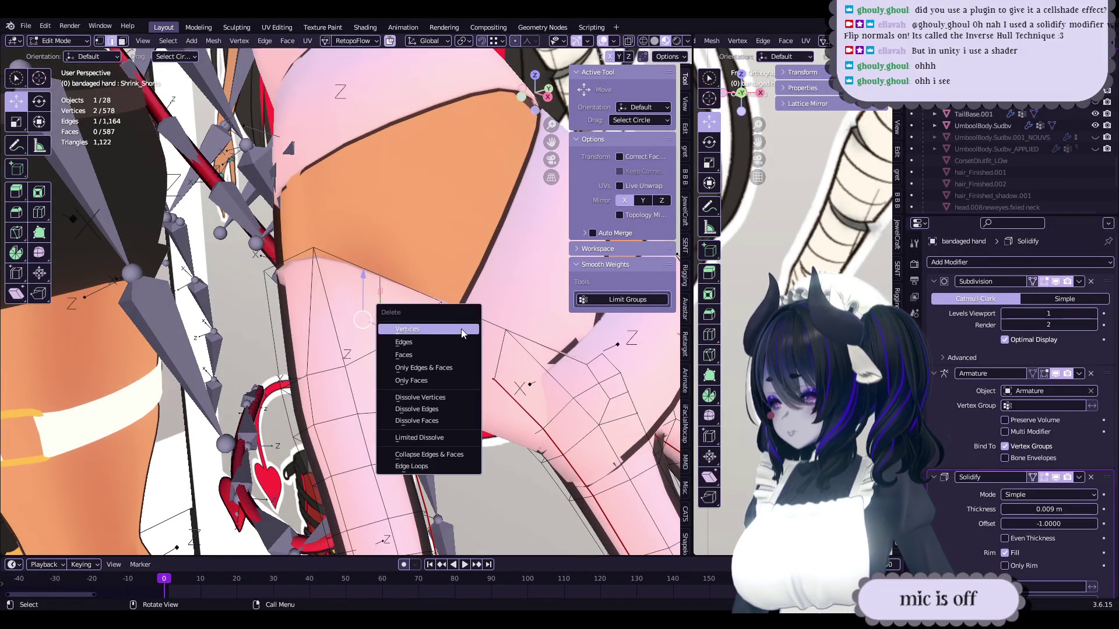
pyautogui.click(432, 396)
# - Nudge the remaining wrist vertices into position on the hand mesh
pyautogui.moveTo(275, 419); pyautogui.dragTo(338, 268, button='middle')
pyautogui.press('g')
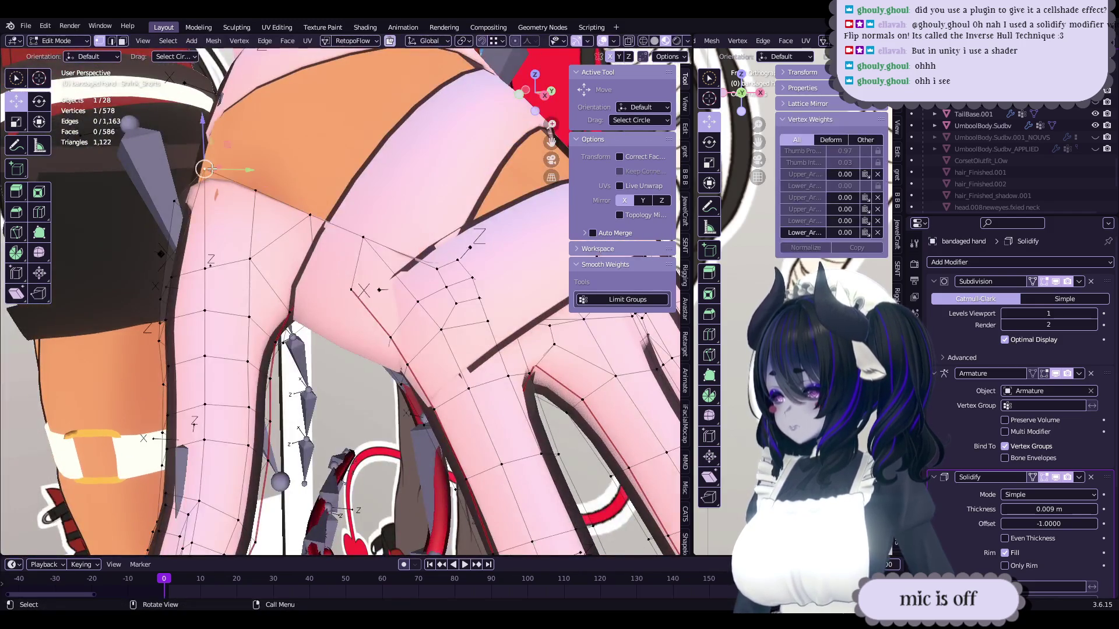
pyautogui.moveTo(208, 169)
pyautogui.mouseDown(button='middle')
pyautogui.moveTo(272, 278)
pyautogui.moveTo(371, 297)
pyautogui.mouseUp(button='middle')
pyautogui.press('g')
pyautogui.moveTo(293, 226)
pyautogui.mouseDown(button='middle')
pyautogui.moveTo(356, 271)
pyautogui.moveTo(382, 323)
pyautogui.moveTo(330, 316)
pyautogui.mouseUp(button='middle')
pyautogui.press('g')
pyautogui.click(359, 274)
# - Save the file and switch vertex editing over to the bandages2 mesh
pyautogui.press('Tab')
pyautogui.hotkey('ctrl', 's')
pyautogui.moveTo(399, 305)
pyautogui.mouseDown(button='middle')
pyautogui.moveTo(391, 308)
pyautogui.moveTo(397, 275)
pyautogui.moveTo(406, 290)
pyautogui.moveTo(347, 317)
pyautogui.mouseUp(button='middle')
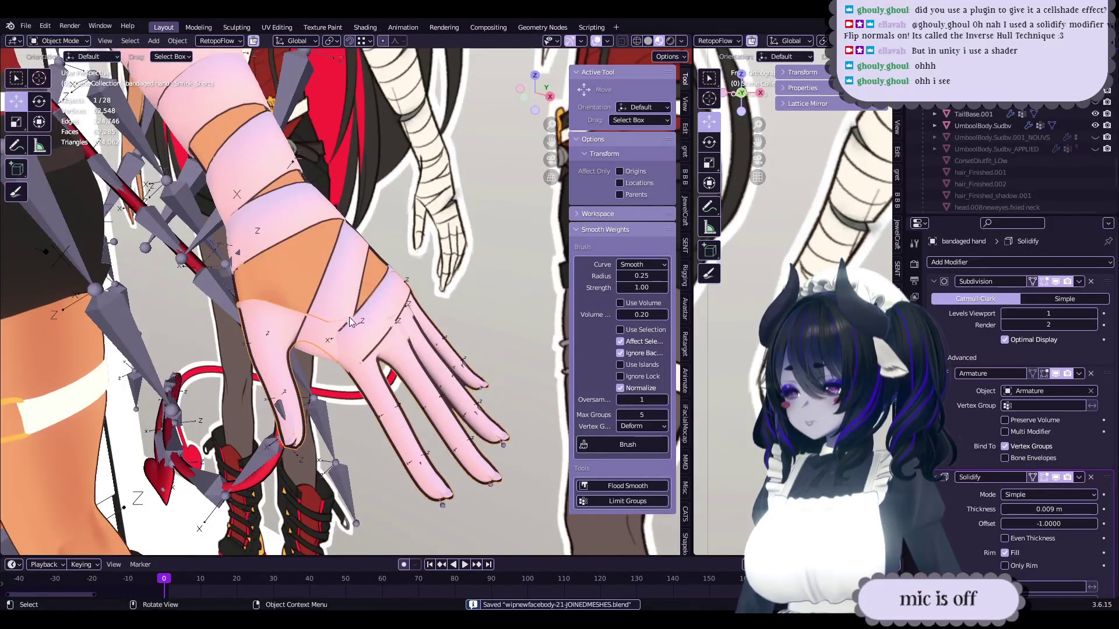
pyautogui.scroll(5, 348, 317)
pyautogui.press('Tab')
pyautogui.hotkey('alt', 'q')
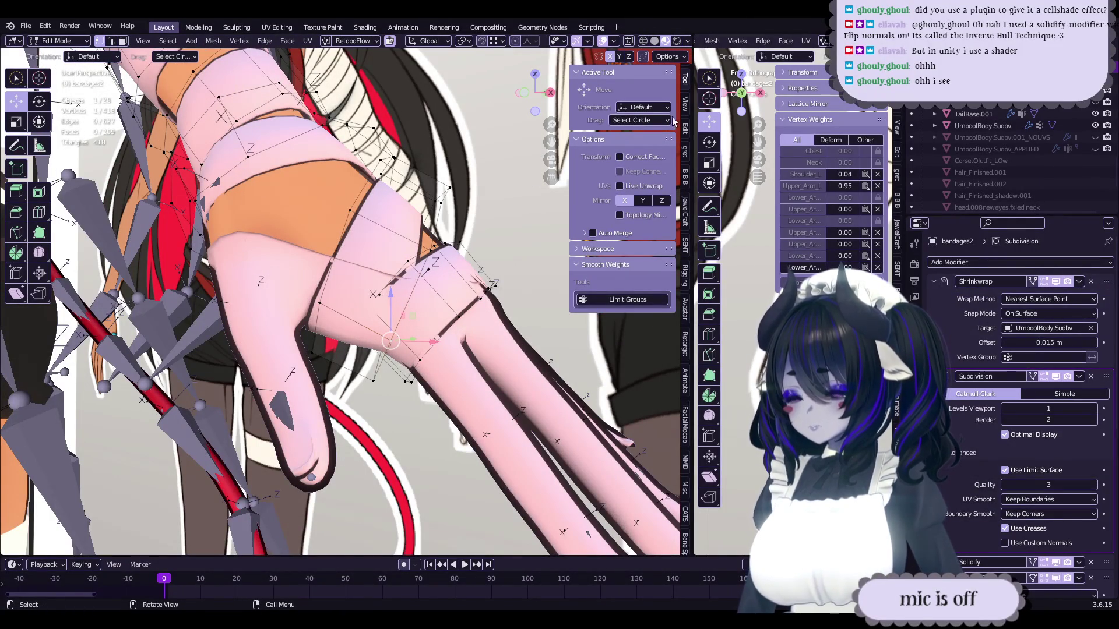
# - Attempt to move the selected bandages2 vertices, cancelling both tries
pyautogui.scroll(5, 439, 345)
pyautogui.press('g')
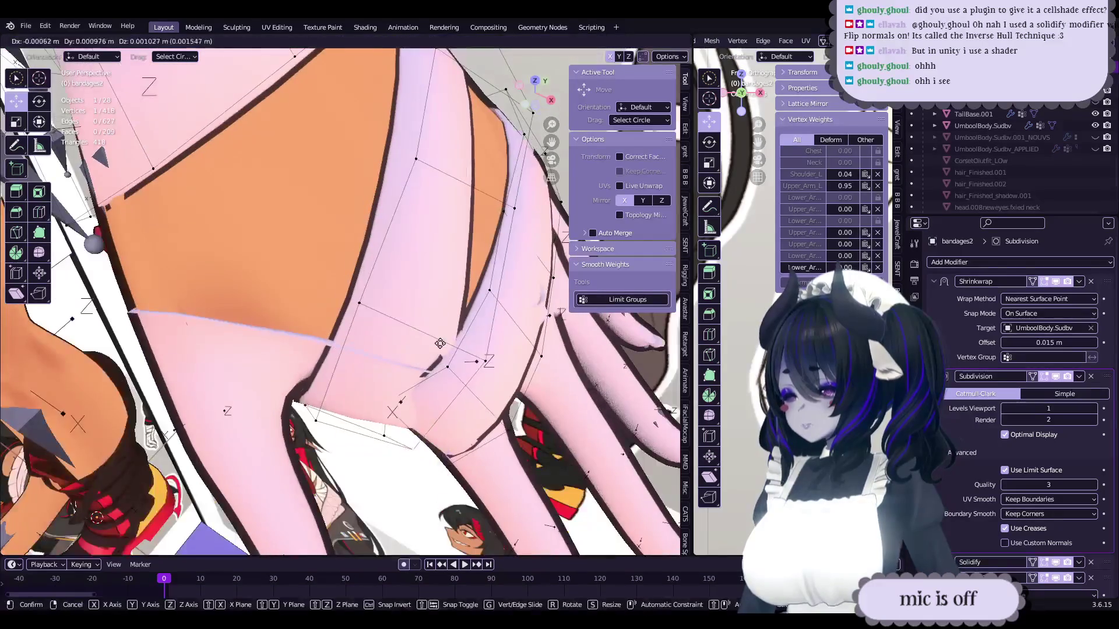
pyautogui.rightClick(439, 345)
pyautogui.scroll(-6, 439, 345)
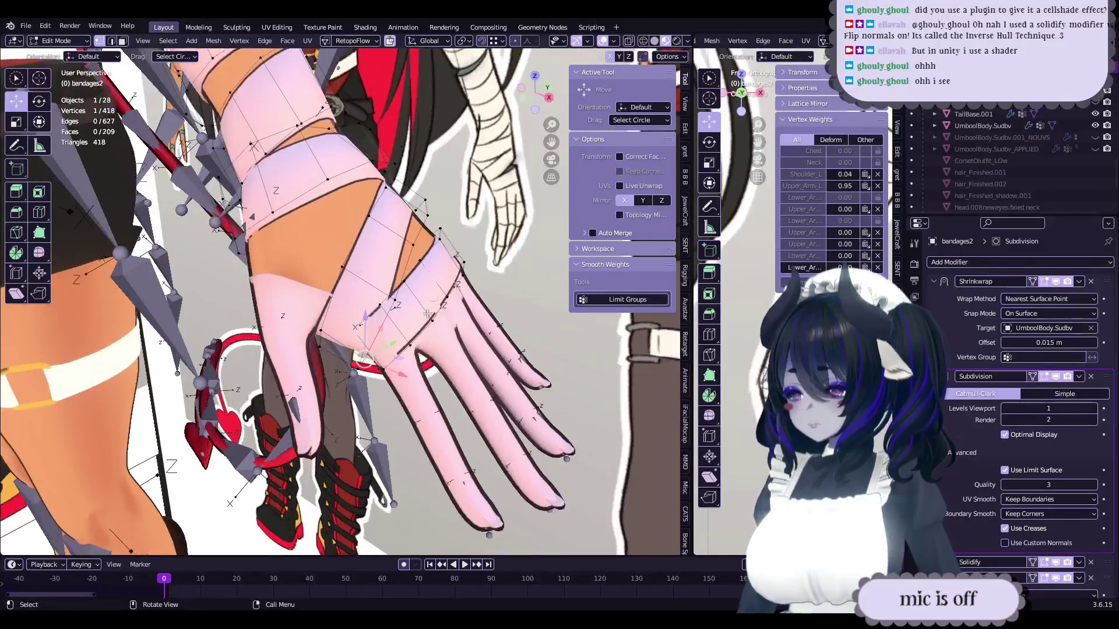
pyautogui.moveTo(428, 315); pyautogui.dragTo(424, 318, button='middle')
pyautogui.scroll(3, 424, 318)
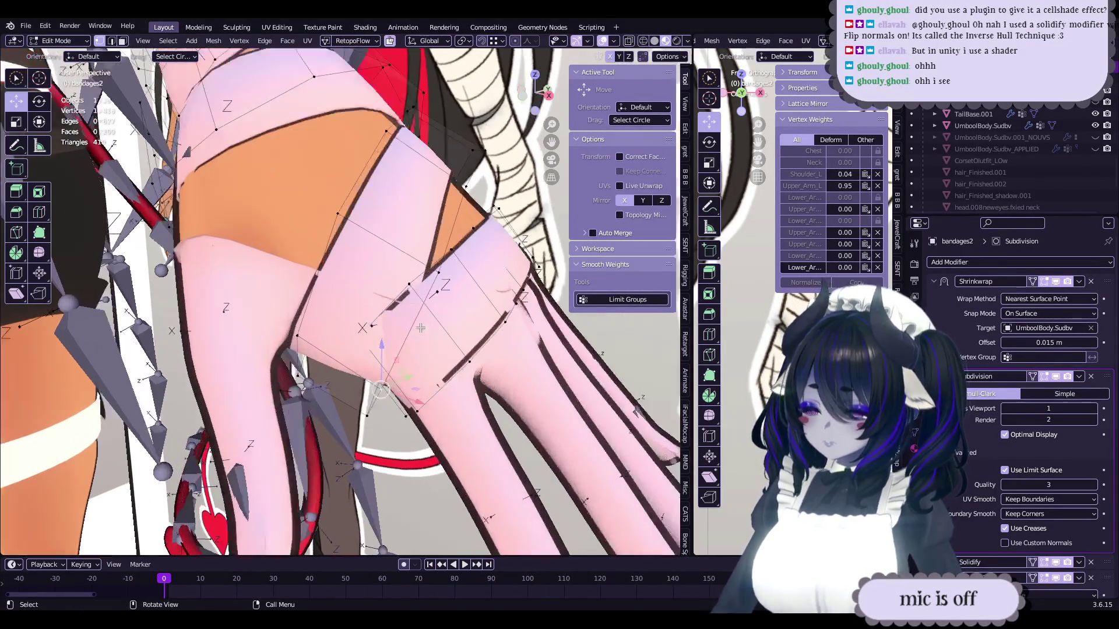
pyautogui.rightClick(367, 287)
pyautogui.scroll(-3, 368, 286)
# - Edge-slide a bandages2 edge so it sits snugly over the hand, then leave Edit Mode
pyautogui.moveTo(376, 326)
pyautogui.mouseDown(button='middle')
pyautogui.moveTo(382, 351)
pyautogui.moveTo(356, 342)
pyautogui.moveTo(350, 325)
pyautogui.moveTo(497, 324)
pyautogui.moveTo(474, 317)
pyautogui.moveTo(466, 433)
pyautogui.moveTo(379, 369)
pyautogui.mouseUp(button='middle')
pyautogui.press('g')
pyautogui.press('g')
pyautogui.click(356, 328)
pyautogui.press('Tab')
pyautogui.click(499, 322)
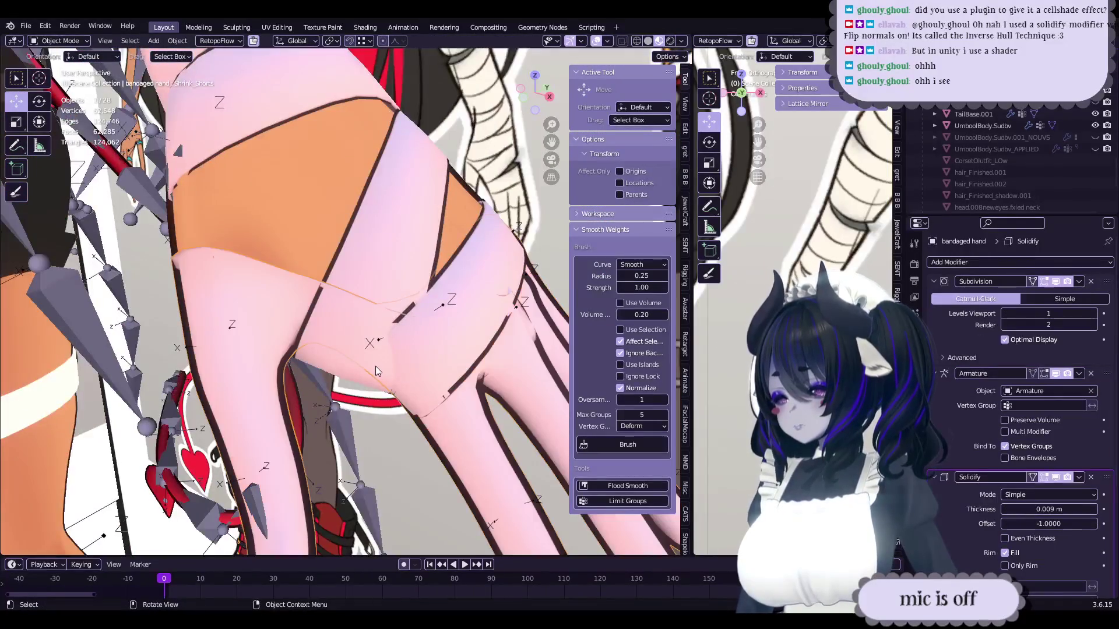
# - Reposition bandages2 vertices, turning on X-ray to reveal hidden edges
pyautogui.click(378, 368)
pyautogui.press('Tab')
pyautogui.keyDown('shift'); pyautogui.click(448, 281); pyautogui.keyUp('shift')
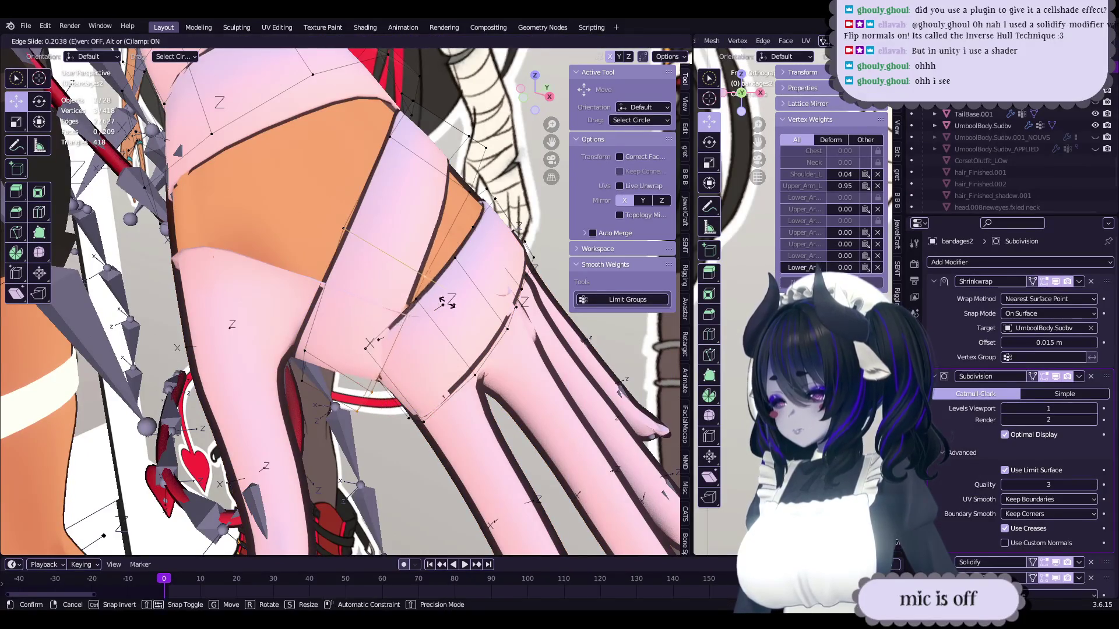
pyautogui.moveTo(449, 281)
pyautogui.mouseDown(button='middle')
pyautogui.moveTo(435, 324)
pyautogui.moveTo(452, 326)
pyautogui.moveTo(407, 328)
pyautogui.moveTo(398, 346)
pyautogui.moveTo(408, 357)
pyautogui.moveTo(394, 368)
pyautogui.moveTo(377, 291)
pyautogui.moveTo(394, 291)
pyautogui.moveTo(371, 317)
pyautogui.moveTo(388, 375)
pyautogui.mouseUp(button='middle')
pyautogui.press('g')
pyautogui.click(436, 324)
pyautogui.click(416, 328)
pyautogui.press('g')
pyautogui.hotkey('alt', 'z')
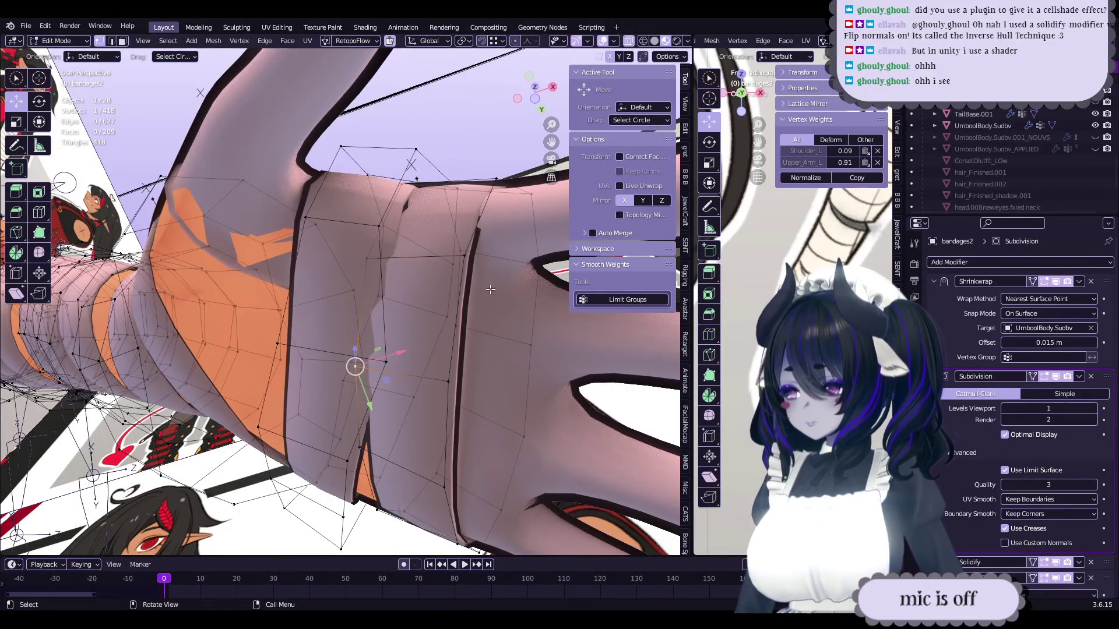
pyautogui.click(380, 360)
# - Slide another vertex along its edge and slightly enlarge the bandage ring
pyautogui.moveTo(370, 358)
pyautogui.mouseDown(button='middle')
pyautogui.moveTo(332, 352)
pyautogui.moveTo(416, 338)
pyautogui.moveTo(523, 344)
pyautogui.mouseUp(button='middle')
pyautogui.press('g')
pyautogui.press('g')
pyautogui.click(523, 344)
pyautogui.moveTo(490, 306); pyautogui.dragTo(499, 321, button='middle')
pyautogui.click(517, 281)
pyautogui.press('g')
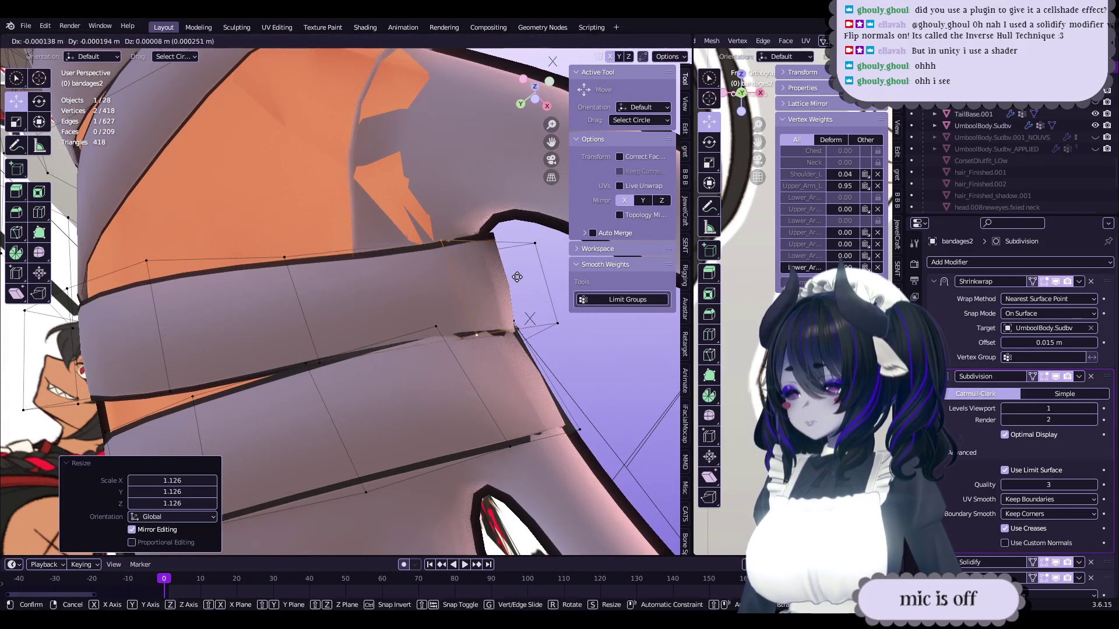
pyautogui.click(518, 267)
# - Smooth the edge flow of a bandage edge loop
pyautogui.moveTo(518, 267)
pyautogui.mouseDown(button='middle')
pyautogui.moveTo(437, 270)
pyautogui.moveTo(399, 320)
pyautogui.moveTo(449, 379)
pyautogui.moveTo(374, 306)
pyautogui.mouseUp(button='middle')
pyautogui.keyDown('alt'); pyautogui.click(373, 306); pyautogui.keyUp('alt')
pyautogui.rightClick(373, 305)
pyautogui.click(373, 306)
pyautogui.moveTo(479, 360)
pyautogui.mouseDown(button='middle')
pyautogui.moveTo(389, 316)
pyautogui.moveTo(321, 315)
pyautogui.mouseUp(button='middle')
# - Toggle out of and back into Edit Mode and save the blend file
pyautogui.press('Tab')
pyautogui.press('Tab')
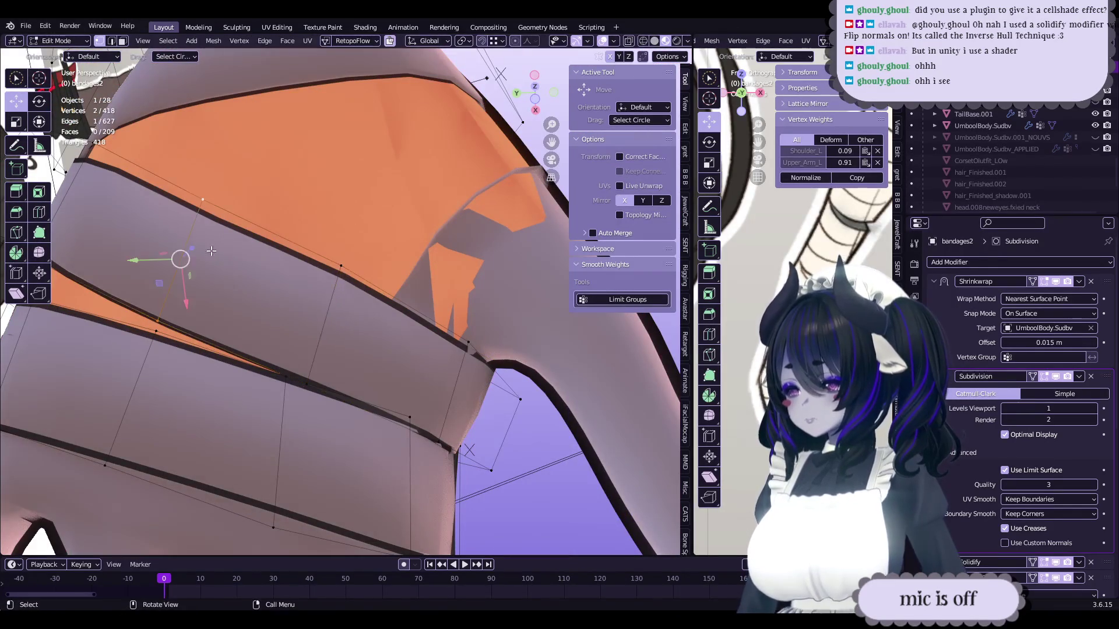
pyautogui.press('Tab')
pyautogui.moveTo(267, 250)
pyautogui.mouseDown(button='middle')
pyautogui.moveTo(453, 324)
pyautogui.moveTo(276, 369)
pyautogui.moveTo(304, 396)
pyautogui.moveTo(298, 368)
pyautogui.moveTo(317, 363)
pyautogui.moveTo(362, 257)
pyautogui.moveTo(365, 290)
pyautogui.moveTo(410, 326)
pyautogui.moveTo(367, 303)
pyautogui.moveTo(303, 223)
pyautogui.moveTo(390, 281)
pyautogui.moveTo(402, 356)
pyautogui.mouseUp(button='middle')
pyautogui.press('Tab')
pyautogui.hotkey('ctrl', 's')
pyautogui.press('Tab')
pyautogui.press('Tab')
pyautogui.hotkey('ctrl', 's')
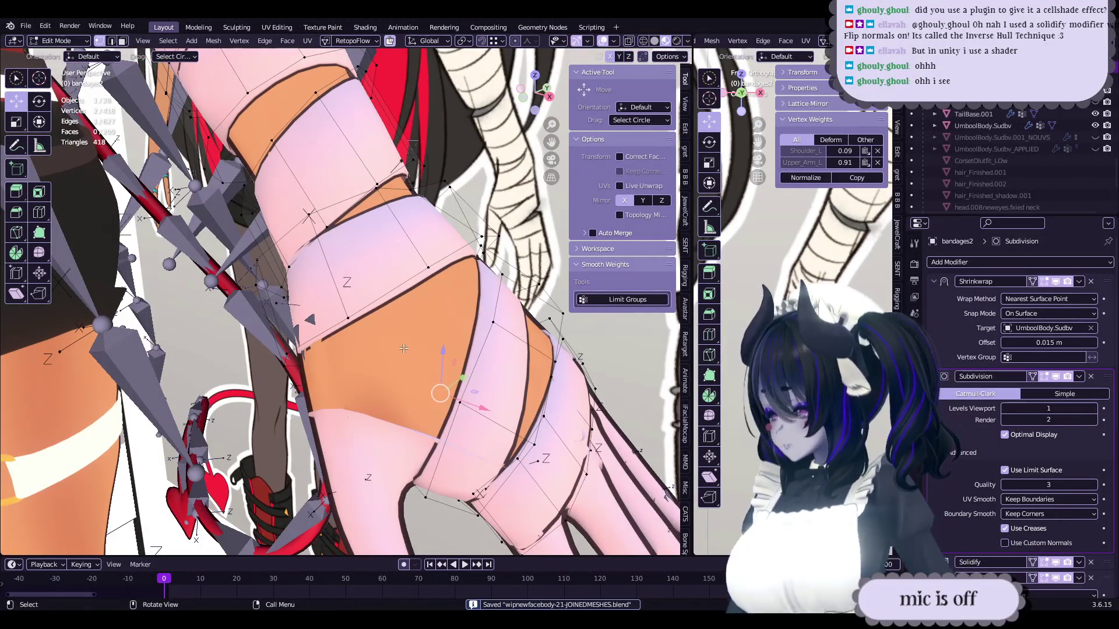
pyautogui.moveTo(290, 188)
pyautogui.mouseDown(button='middle')
pyautogui.moveTo(282, 343)
pyautogui.moveTo(210, 107)
pyautogui.mouseUp(button='middle')
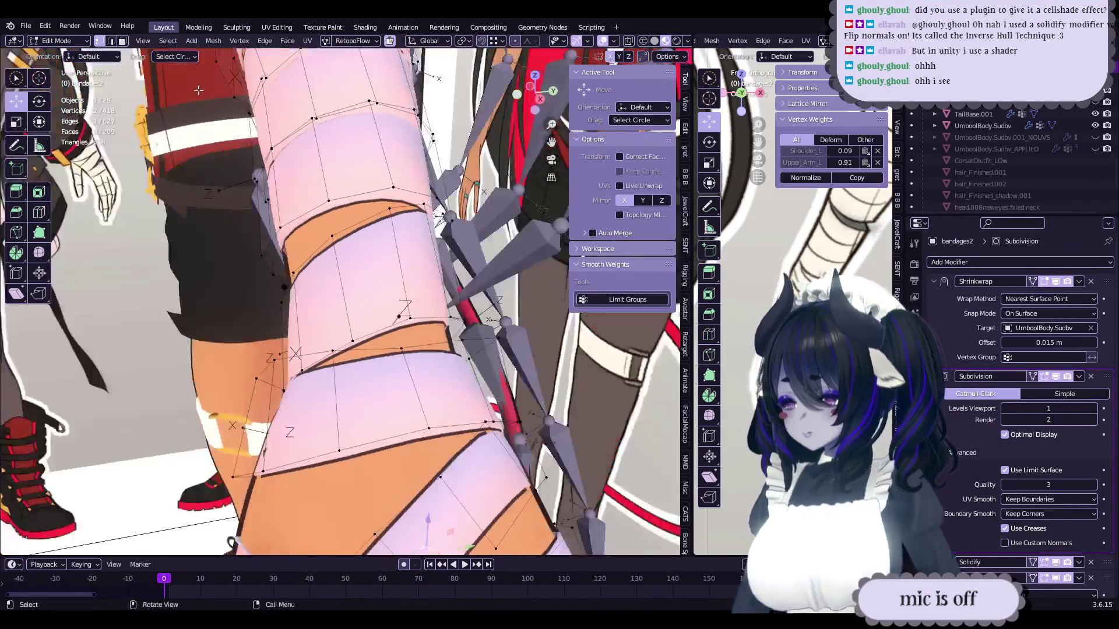
# - Switch to face select mode and pick the first bandage faces around the wrist
pyautogui.click(122, 41)
pyautogui.moveTo(430, 257)
pyautogui.mouseDown(button='middle')
pyautogui.moveTo(443, 274)
pyautogui.moveTo(366, 280)
pyautogui.mouseUp(button='middle')
pyautogui.keyDown('shift'); pyautogui.click(396, 266); pyautogui.keyUp('shift')
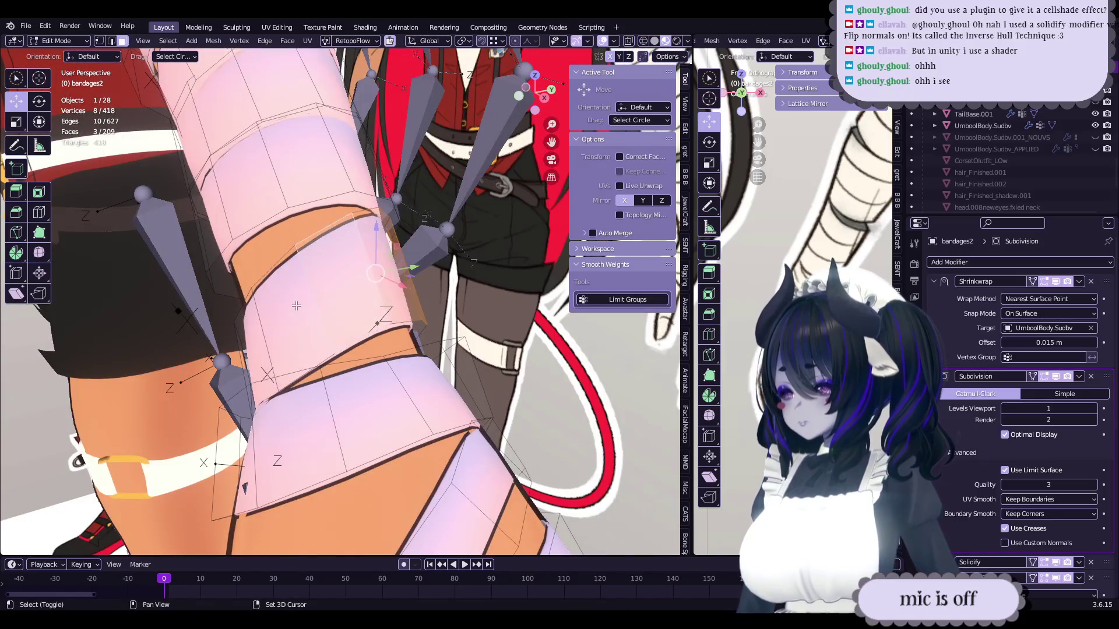
pyautogui.moveTo(311, 303)
pyautogui.mouseDown(button='middle')
pyautogui.moveTo(368, 263)
pyautogui.moveTo(409, 313)
pyautogui.mouseUp(button='middle')
pyautogui.keyDown('shift'); pyautogui.click(366, 262); pyautogui.keyUp('shift')
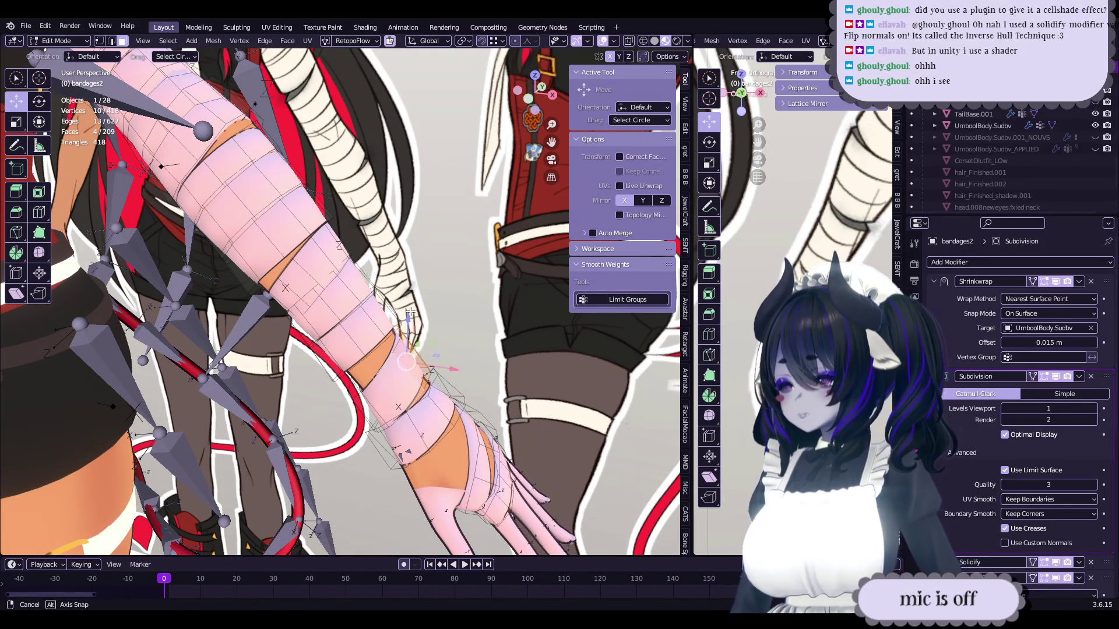
pyautogui.moveTo(409, 313); pyautogui.dragTo(406, 288, button='middle')
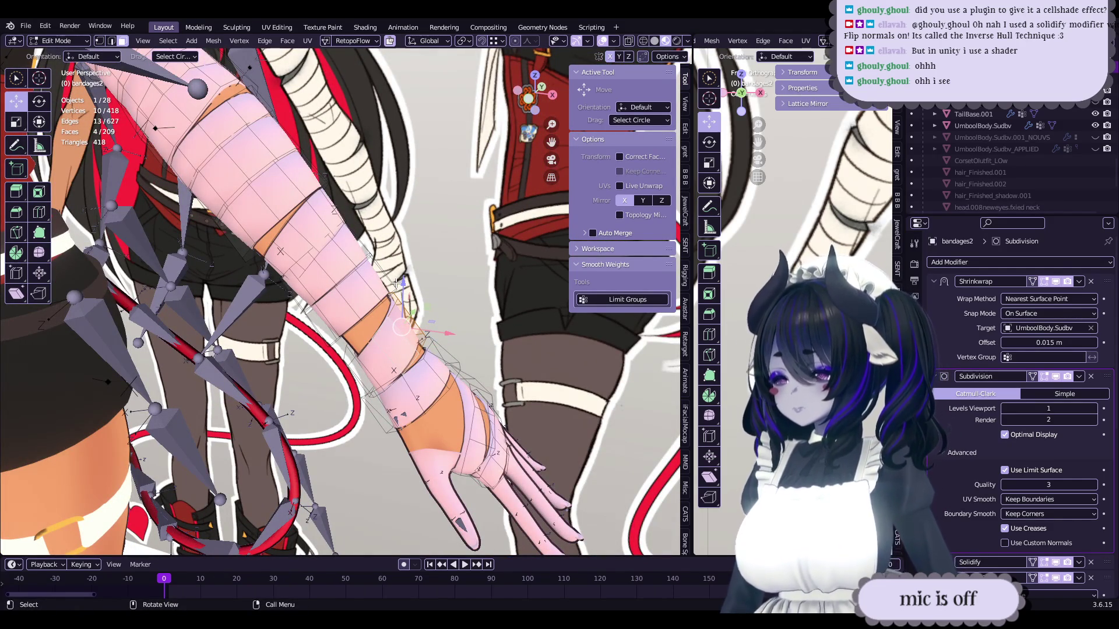
pyautogui.scroll(5, 395, 283)
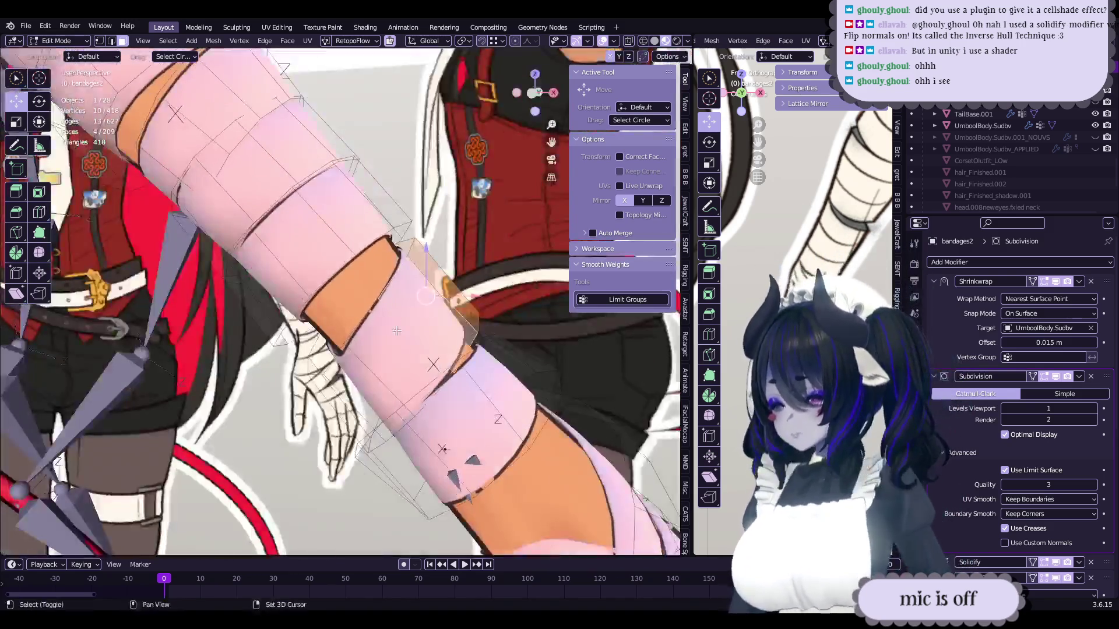
# - Add the remaining wrist band faces and duplicate them in place with Shift+D
pyautogui.keyDown('shift'); pyautogui.click(397, 330); pyautogui.keyUp('shift')
pyautogui.moveTo(396, 330); pyautogui.dragTo(469, 330, button='middle')
pyautogui.keyDown('shift'); pyautogui.click(401, 361); pyautogui.keyUp('shift')
pyautogui.moveTo(401, 362)
pyautogui.mouseDown(button='middle')
pyautogui.moveTo(327, 344)
pyautogui.moveTo(300, 324)
pyautogui.moveTo(315, 344)
pyautogui.moveTo(389, 249)
pyautogui.moveTo(404, 303)
pyautogui.moveTo(351, 314)
pyautogui.moveTo(409, 295)
pyautogui.moveTo(303, 251)
pyautogui.moveTo(437, 280)
pyautogui.mouseUp(button='middle')
pyautogui.keyDown('shift'); pyautogui.click(326, 344); pyautogui.keyUp('shift')
pyautogui.hotkey('shift', 'd')
pyautogui.click(315, 344)
# - Separate the duplicated faces into a bandages2.001 object and shrink its edge loop to about half size
pyautogui.press('p')
pyautogui.click(351, 314)
pyautogui.click(409, 294)
pyautogui.press('KP_Decimal')
pyautogui.press('s')
pyautogui.press('g')
pyautogui.click(408, 300)
pyautogui.press('s')
pyautogui.moveTo(356, 228)
pyautogui.mouseDown(button='middle')
pyautogui.moveTo(402, 274)
pyautogui.moveTo(453, 280)
pyautogui.mouseUp(button='middle')
pyautogui.click(419, 266)
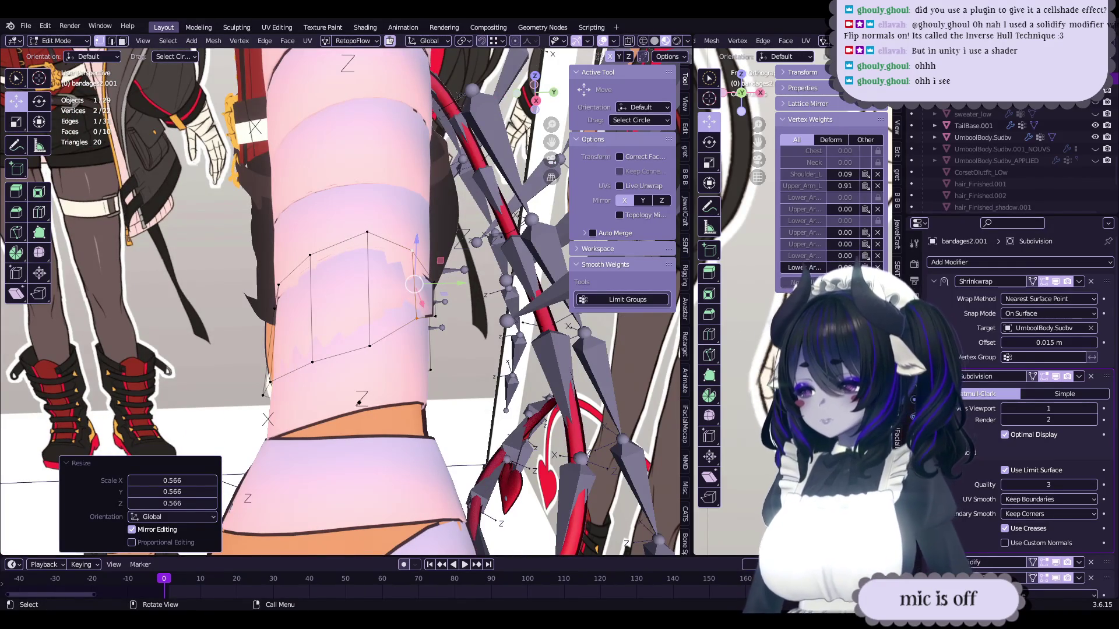
# - Nudge the loop, paint-select the strip's vertices, then move and rotate them toward the forearm
pyautogui.moveTo(370, 263)
pyautogui.mouseDown(button='middle')
pyautogui.moveTo(355, 274)
pyautogui.moveTo(388, 216)
pyautogui.mouseUp(button='middle')
pyautogui.press('g')
pyautogui.click(373, 256)
pyautogui.press('c')
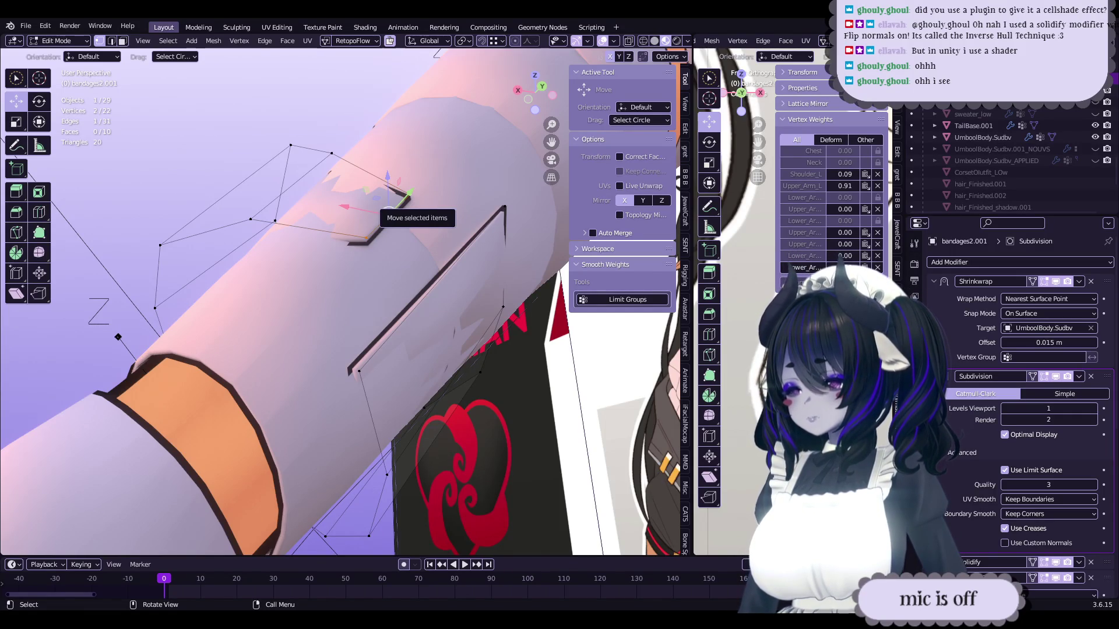
pyautogui.moveTo(384, 212)
pyautogui.mouseDown(button='middle')
pyautogui.moveTo(289, 264)
pyautogui.moveTo(425, 296)
pyautogui.moveTo(468, 336)
pyautogui.moveTo(400, 287)
pyautogui.moveTo(424, 269)
pyautogui.moveTo(409, 261)
pyautogui.moveTo(440, 271)
pyautogui.moveTo(396, 303)
pyautogui.moveTo(350, 287)
pyautogui.mouseUp(button='middle')
pyautogui.press('g')
pyautogui.click(289, 263)
pyautogui.press('g')
pyautogui.click(289, 264)
pyautogui.press('r')
pyautogui.press('r')
pyautogui.click(424, 296)
# - Even out the loop with Set Edge Flow and nudge its edge and vertices into place
pyautogui.hotkey('shift', 'e')
pyautogui.rightClick(387, 277)
pyautogui.press('g')
pyautogui.click(424, 269)
pyautogui.press('g')
pyautogui.click(413, 263)
pyautogui.press('g')
pyautogui.click(432, 268)
# - Dissolve the long edge across the strip, remove the extra vertices, and reposition the selection
pyautogui.click(393, 306)
pyautogui.click(350, 287)
pyautogui.press('x')
pyautogui.click(354, 283)
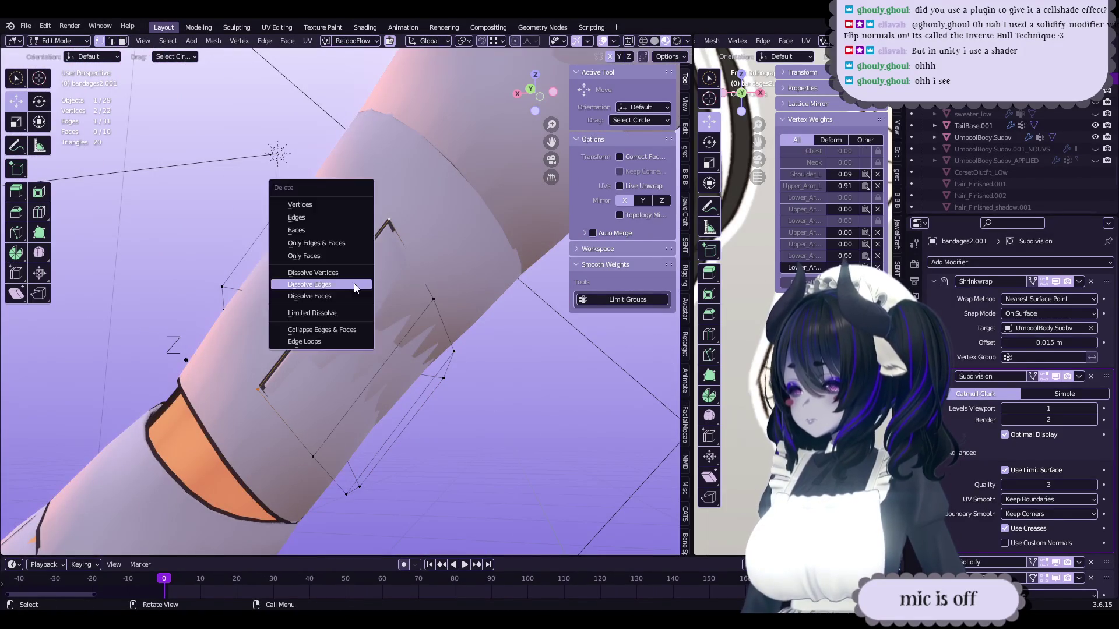
pyautogui.press('x')
pyautogui.click(393, 204)
pyautogui.moveTo(392, 204)
pyautogui.mouseDown(button='middle')
pyautogui.moveTo(415, 268)
pyautogui.moveTo(458, 250)
pyautogui.mouseUp(button='middle')
pyautogui.press('s')
pyautogui.press('g')
pyautogui.click(415, 267)
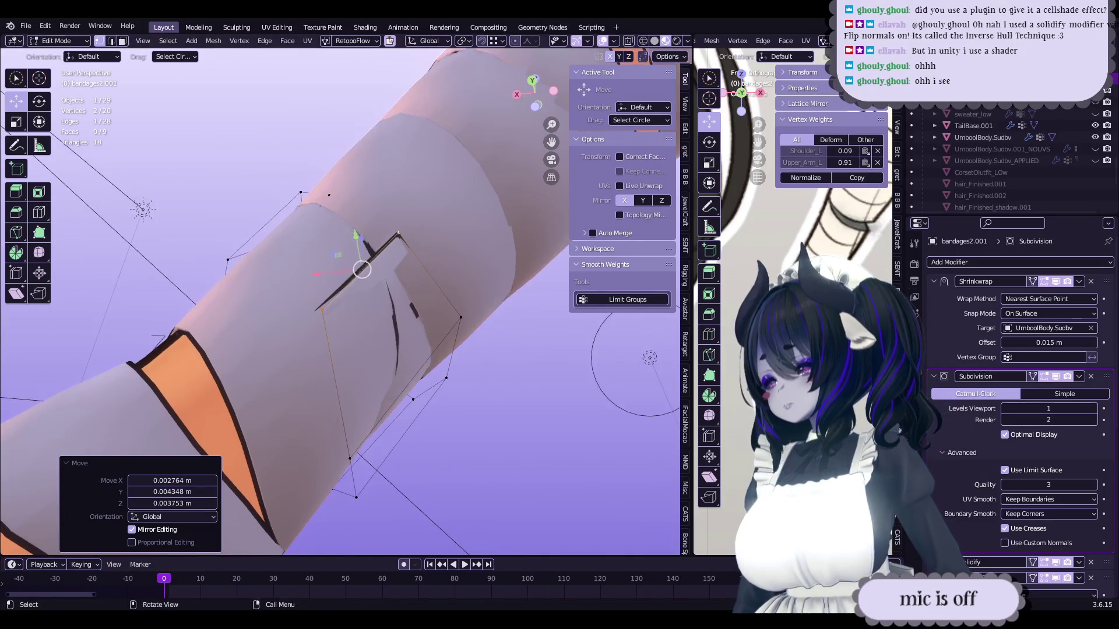
pyautogui.moveTo(429, 296)
pyautogui.mouseDown(button='middle')
pyautogui.moveTo(476, 303)
pyautogui.moveTo(428, 297)
pyautogui.moveTo(398, 270)
pyautogui.moveTo(402, 303)
pyautogui.moveTo(368, 350)
pyautogui.moveTo(372, 338)
pyautogui.moveTo(329, 335)
pyautogui.mouseUp(button='middle')
pyautogui.click(442, 307)
# - Scale the selection and apply Set Edge Flow to the loop
pyautogui.press('s')
pyautogui.click(424, 269)
pyautogui.rightClick(369, 350)
pyautogui.click(369, 351)
pyautogui.moveTo(329, 335); pyautogui.dragTo(325, 331)
pyautogui.moveTo(325, 331); pyautogui.dragTo(317, 324, button='middle')
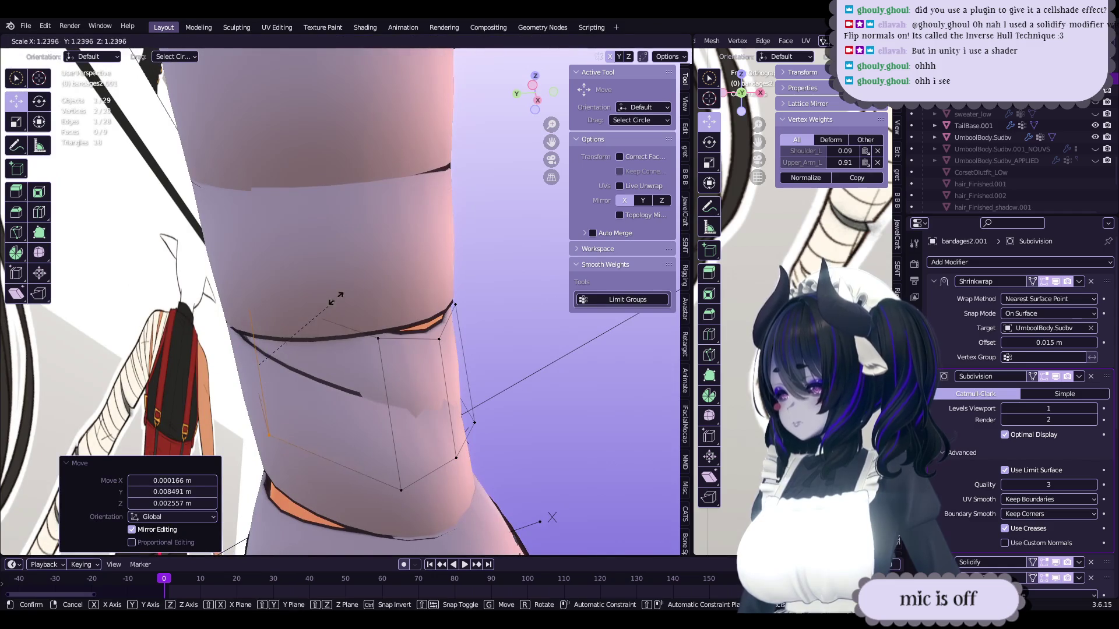
pyautogui.click(355, 238)
pyautogui.moveTo(356, 239)
pyautogui.mouseDown(button='middle')
pyautogui.moveTo(385, 338)
pyautogui.moveTo(462, 312)
pyautogui.mouseUp(button='middle')
# - Apply edge flow to the loop again and enlarge it slightly
pyautogui.rightClick(392, 335)
pyautogui.click(392, 335)
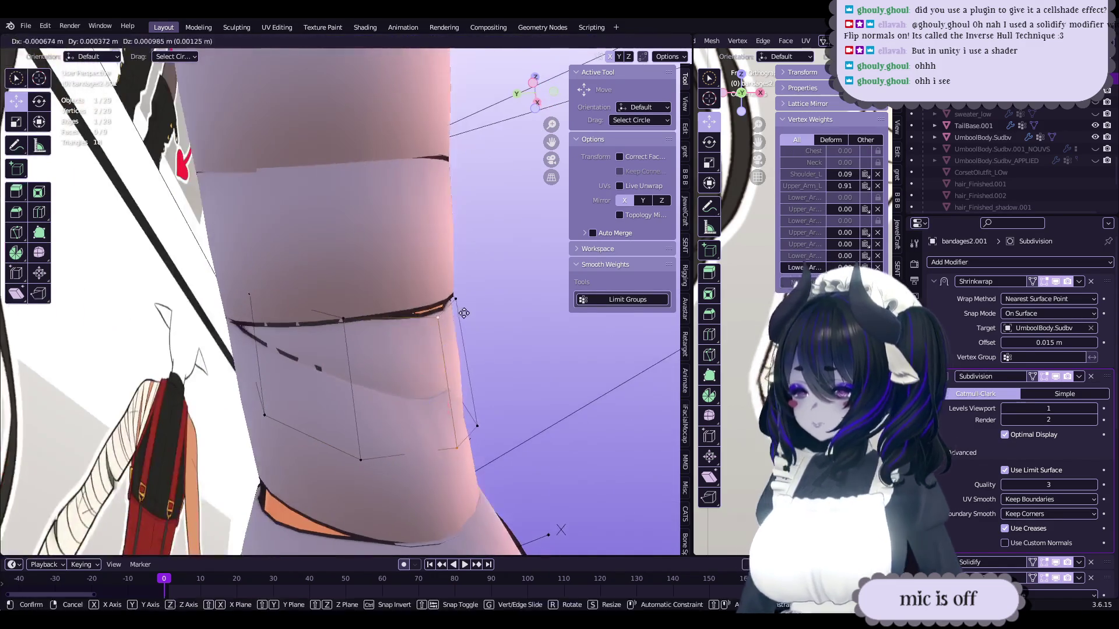
pyautogui.moveTo(462, 312); pyautogui.dragTo(461, 309)
pyautogui.moveTo(461, 309)
pyautogui.mouseDown(button='middle')
pyautogui.moveTo(410, 342)
pyautogui.moveTo(414, 326)
pyautogui.moveTo(322, 335)
pyautogui.moveTo(349, 315)
pyautogui.moveTo(408, 303)
pyautogui.mouseUp(button='middle')
pyautogui.hotkey('shift', 'r')
pyautogui.click(388, 307)
# - Rotate the loop and adjust a few edge-loop vertices around the arm
pyautogui.moveTo(408, 303); pyautogui.dragTo(409, 302)
pyautogui.moveTo(409, 302)
pyautogui.mouseDown(button='middle')
pyautogui.moveTo(485, 286)
pyautogui.moveTo(469, 314)
pyautogui.mouseUp(button='middle')
pyautogui.press('r')
pyautogui.moveTo(470, 315); pyautogui.dragTo(471, 313)
pyautogui.moveTo(471, 313); pyautogui.dragTo(340, 403, button='middle')
pyautogui.click(408, 335)
pyautogui.moveTo(408, 335); pyautogui.dragTo(485, 342, button='middle')
pyautogui.rightClick(523, 292)
pyautogui.moveTo(523, 293)
pyautogui.mouseDown(button='middle')
pyautogui.moveTo(393, 346)
pyautogui.moveTo(392, 373)
pyautogui.moveTo(385, 361)
pyautogui.moveTo(444, 377)
pyautogui.mouseUp(button='middle')
pyautogui.press('r')
pyautogui.press('r')
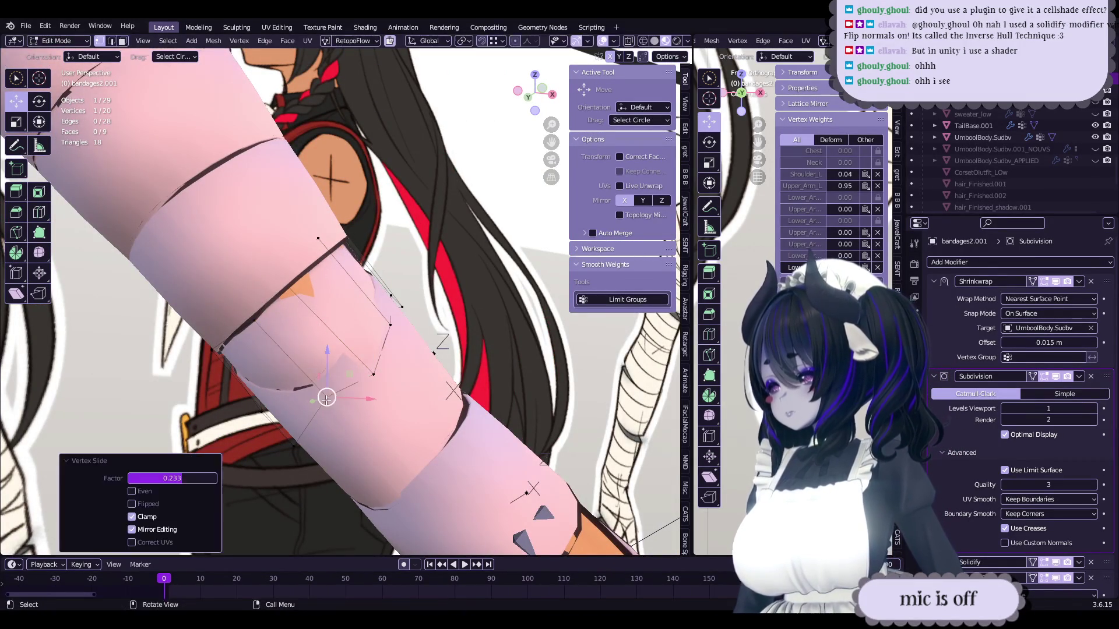
# - Vertex-slide points along their edges to tighten the strip against the forearm
pyautogui.moveTo(350, 355); pyautogui.dragTo(287, 417, button='middle')
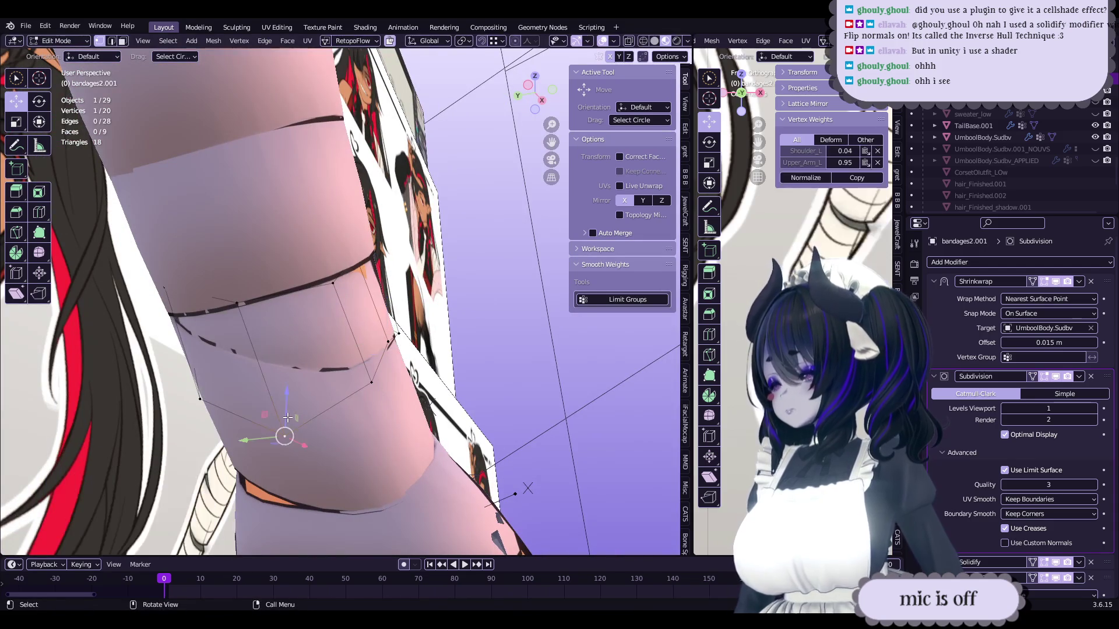
pyautogui.click(295, 367)
pyautogui.moveTo(295, 367); pyautogui.dragTo(284, 368, button='middle')
pyautogui.click(304, 330)
pyautogui.moveTo(304, 331)
pyautogui.mouseDown(button='middle')
pyautogui.moveTo(300, 310)
pyautogui.moveTo(332, 326)
pyautogui.moveTo(357, 371)
pyautogui.moveTo(357, 351)
pyautogui.mouseUp(button='middle')
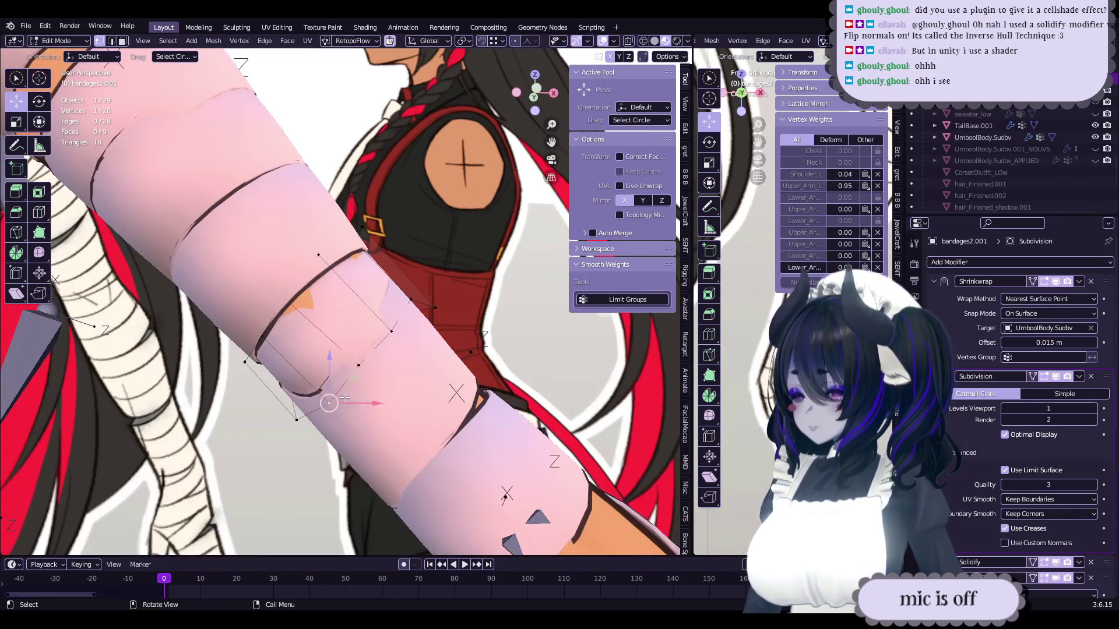
pyautogui.moveTo(340, 392)
pyautogui.mouseDown(button='middle')
pyautogui.moveTo(371, 350)
pyautogui.moveTo(454, 349)
pyautogui.moveTo(356, 348)
pyautogui.moveTo(345, 259)
pyautogui.mouseUp(button='middle')
pyautogui.press('g')
pyautogui.press('g')
pyautogui.click(361, 364)
pyautogui.press('g')
pyautogui.press('g')
pyautogui.click(456, 344)
pyautogui.click(354, 304)
pyautogui.moveTo(353, 304); pyautogui.dragTo(337, 370, button='middle')
# - Slide further vertices along the strip and shrink the selection
pyautogui.press('g')
pyautogui.press('g')
pyautogui.click(337, 370)
pyautogui.click(337, 370)
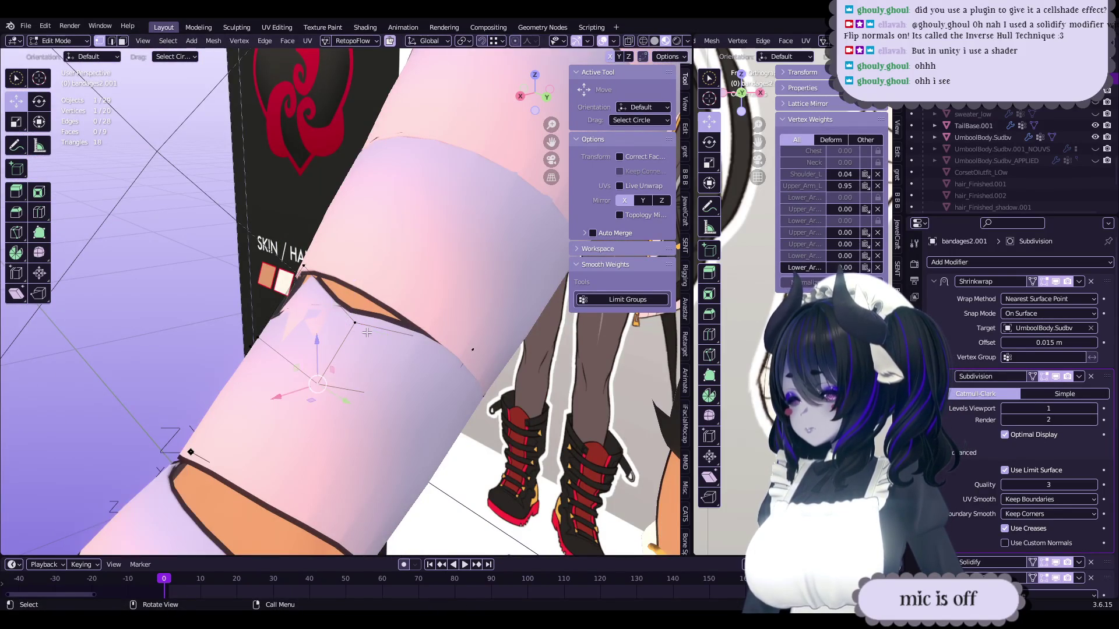
pyautogui.press('g')
pyautogui.press('g')
pyautogui.click(361, 341)
pyautogui.press('g')
pyautogui.press('g')
pyautogui.click(349, 326)
pyautogui.moveTo(349, 326)
pyautogui.mouseDown(button='middle')
pyautogui.moveTo(333, 263)
pyautogui.moveTo(431, 352)
pyautogui.moveTo(504, 356)
pyautogui.moveTo(460, 371)
pyautogui.moveTo(444, 351)
pyautogui.moveTo(471, 381)
pyautogui.mouseUp(button='middle')
pyautogui.click(469, 363)
pyautogui.click(507, 332)
# - Move the selected edge and freely rotate the selection to fit the forearm
pyautogui.moveTo(469, 367)
pyautogui.mouseDown(button='middle')
pyautogui.moveTo(379, 350)
pyautogui.moveTo(257, 358)
pyautogui.moveTo(451, 299)
pyautogui.moveTo(344, 328)
pyautogui.moveTo(426, 299)
pyautogui.moveTo(377, 345)
pyautogui.moveTo(407, 356)
pyautogui.moveTo(457, 320)
pyautogui.moveTo(343, 366)
pyautogui.mouseUp(button='middle')
pyautogui.press('g')
pyautogui.click(401, 332)
pyautogui.press('g')
pyautogui.click(449, 297)
pyautogui.press('q')
pyautogui.press('Escape')
pyautogui.click(408, 314)
pyautogui.press('r')
pyautogui.press('r')
pyautogui.click(416, 361)
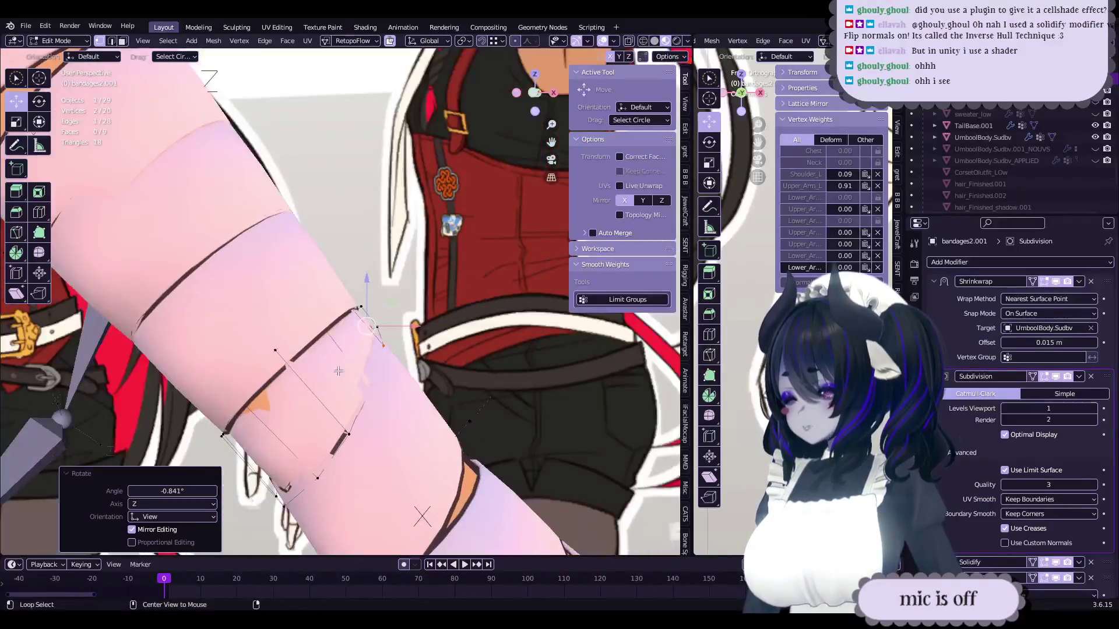
# - Make a final rotation tweak and toggle between object and edit mode to inspect the band
pyautogui.moveTo(321, 380); pyautogui.dragTo(323, 379)
pyautogui.moveTo(323, 379)
pyautogui.mouseDown(button='middle')
pyautogui.moveTo(434, 322)
pyautogui.moveTo(454, 324)
pyautogui.mouseUp(button='middle')
pyautogui.moveTo(454, 324); pyautogui.dragTo(459, 325)
pyautogui.press('r')
pyautogui.press('Escape')
pyautogui.press('Tab')
pyautogui.moveTo(484, 338)
pyautogui.mouseDown(button='middle')
pyautogui.moveTo(378, 355)
pyautogui.moveTo(429, 354)
pyautogui.moveTo(393, 345)
pyautogui.moveTo(386, 359)
pyautogui.moveTo(460, 379)
pyautogui.moveTo(430, 372)
pyautogui.mouseUp(button='middle')
pyautogui.press('Tab')
pyautogui.scroll(5, 392, 345)
pyautogui.scroll(-4, 405, 369)
# - Return to object mode, select the newsheet object and save the file
pyautogui.press('Tab')
pyautogui.scroll(-5, 443, 375)
pyautogui.click(456, 380)
pyautogui.hotkey('ctrl', 's')
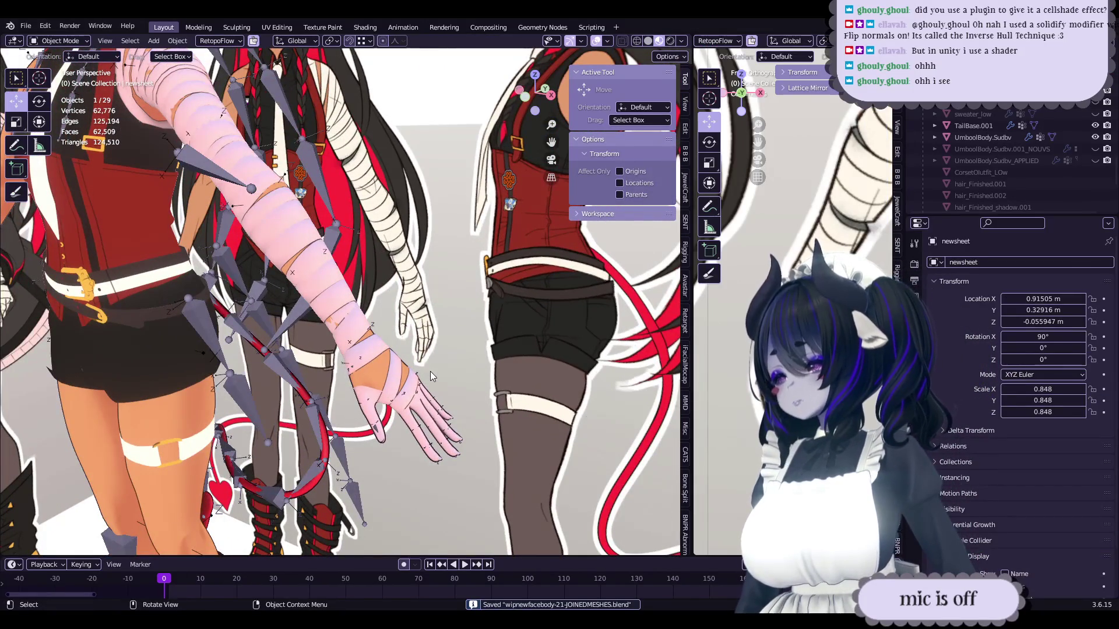
# - Select the bandages2.001 strip, enter Edit Mode, and select its whole connected mesh
pyautogui.scroll(4, 430, 372)
pyautogui.click(352, 345)
pyautogui.scroll(3, 363, 326)
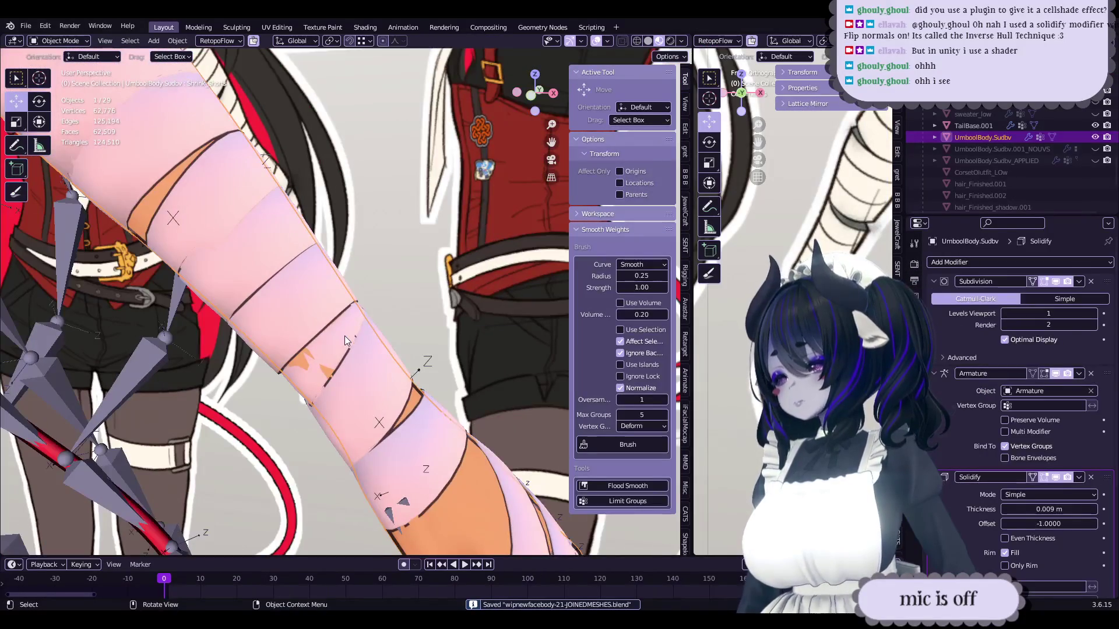
pyautogui.click(343, 337)
pyautogui.press('Tab')
pyautogui.moveTo(343, 337)
pyautogui.mouseDown(button='middle')
pyautogui.moveTo(403, 363)
pyautogui.moveTo(434, 353)
pyautogui.mouseUp(button='middle')
pyautogui.hotkey('ctrl', 'l')
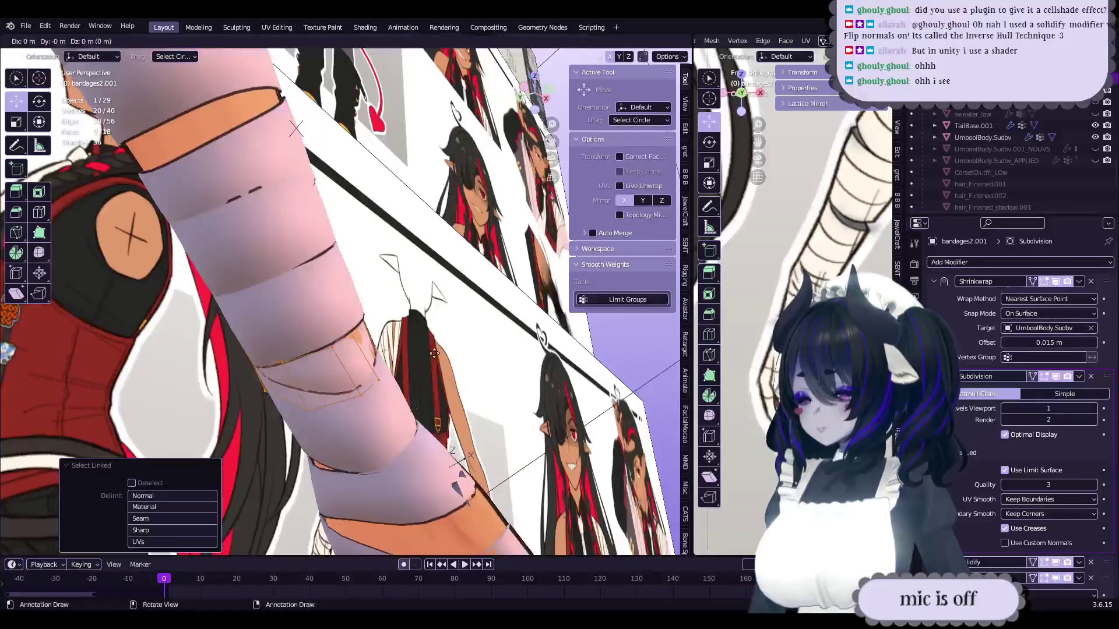
# - Rotate the strip twice, ending with a 128° turn, to line it up with the forearm
pyautogui.click(375, 285)
pyautogui.moveTo(376, 286); pyautogui.dragTo(466, 367, button='middle')
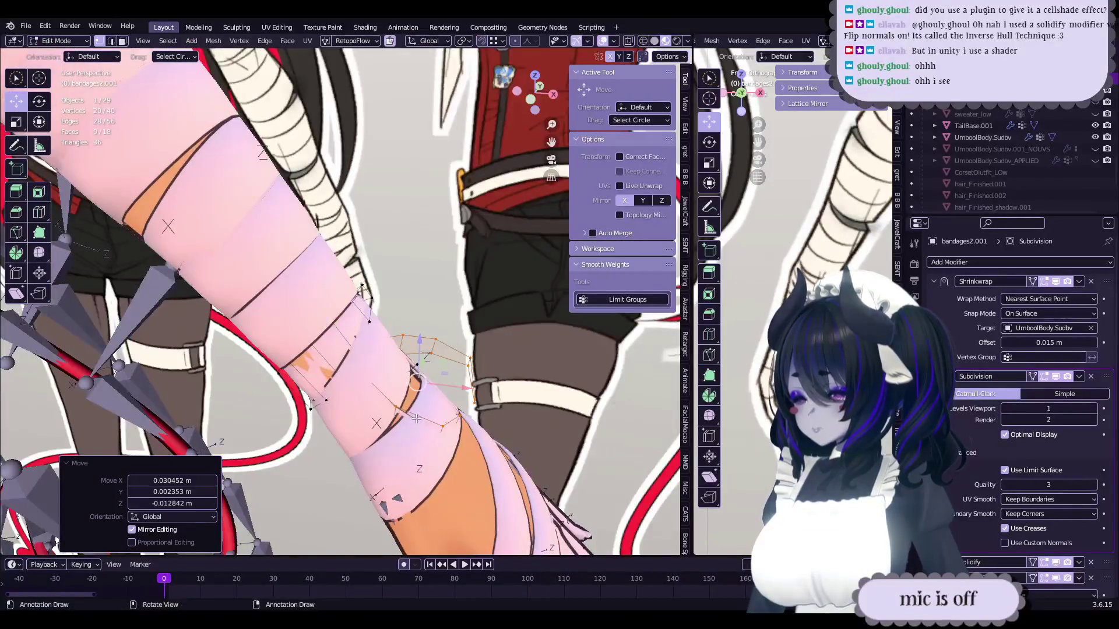
pyautogui.press('r')
pyautogui.click(443, 408)
pyautogui.moveTo(443, 408)
pyautogui.mouseDown(button='middle')
pyautogui.moveTo(379, 390)
pyautogui.moveTo(367, 349)
pyautogui.moveTo(428, 379)
pyautogui.mouseUp(button='middle')
pyautogui.press('r')
pyautogui.click(390, 412)
# - Slide the loop along the forearm and rotate it -18.1°
pyautogui.press('g')
pyautogui.click(369, 344)
pyautogui.press('r')
pyautogui.click(378, 355)
# - With the Smooth tool active, move and freely rotate the band around the forearm
pyautogui.press('q')
pyautogui.click(386, 469)
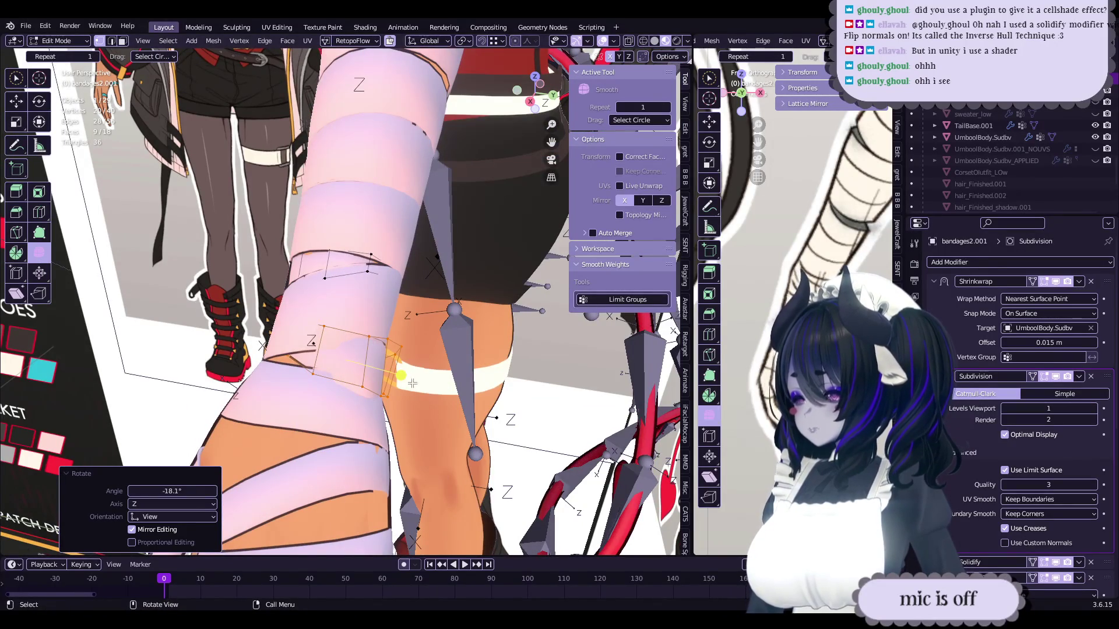
pyautogui.moveTo(536, 365); pyautogui.dragTo(437, 350, button='middle')
pyautogui.press('g')
pyautogui.click(466, 355)
pyautogui.press('r')
pyautogui.press('r')
pyautogui.press('g')
pyautogui.click(337, 430)
# - Move the selected band face and rotate it -3.39° to tighten the wrap
pyautogui.moveTo(337, 429)
pyautogui.mouseDown(button='middle')
pyautogui.moveTo(392, 430)
pyautogui.moveTo(378, 378)
pyautogui.moveTo(384, 318)
pyautogui.mouseUp(button='middle')
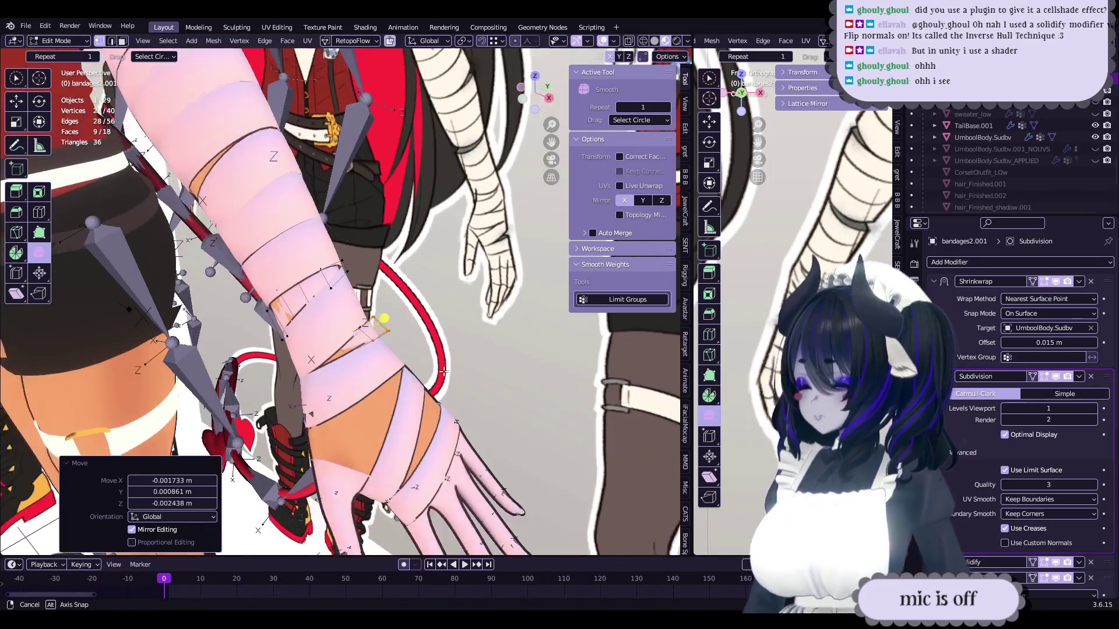
pyautogui.moveTo(443, 370)
pyautogui.mouseDown(button='middle')
pyautogui.moveTo(385, 363)
pyautogui.moveTo(432, 373)
pyautogui.moveTo(543, 175)
pyautogui.mouseUp(button='middle')
pyautogui.scroll(4, 386, 363)
pyautogui.press('g')
pyautogui.click(386, 364)
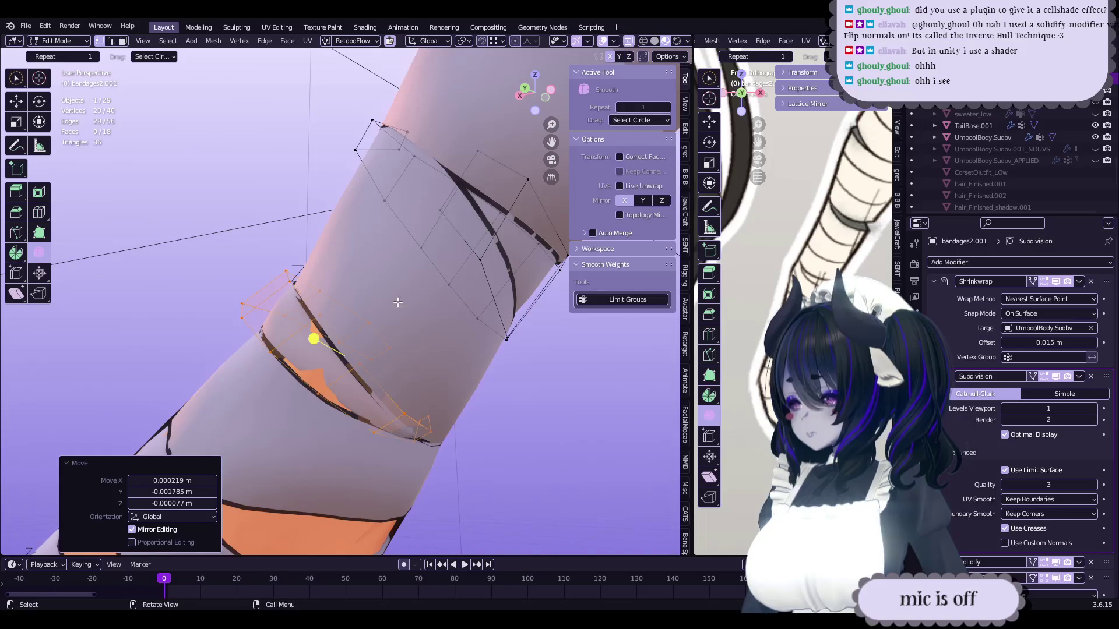
pyautogui.moveTo(352, 399)
pyautogui.mouseDown(button='middle')
pyautogui.moveTo(495, 420)
pyautogui.moveTo(425, 332)
pyautogui.moveTo(474, 288)
pyautogui.moveTo(632, 61)
pyautogui.mouseUp(button='middle')
pyautogui.press('r')
pyautogui.click(503, 421)
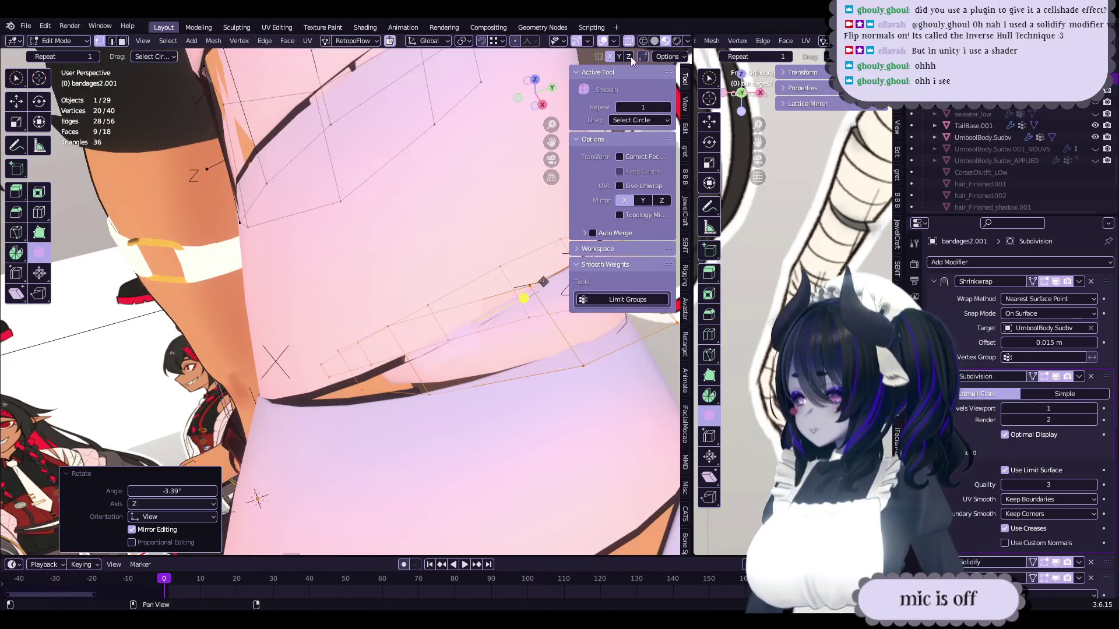
# - Select a single band edge, move it, and rotate it freely into place
pyautogui.moveTo(432, 333)
pyautogui.mouseDown(button='middle')
pyautogui.moveTo(350, 355)
pyautogui.moveTo(303, 349)
pyautogui.moveTo(431, 303)
pyautogui.moveTo(446, 279)
pyautogui.moveTo(317, 332)
pyautogui.mouseUp(button='middle')
pyautogui.click(304, 349)
pyautogui.press('g')
pyautogui.click(378, 326)
pyautogui.press('r')
pyautogui.rightClick(431, 303)
pyautogui.press('r')
pyautogui.press('r')
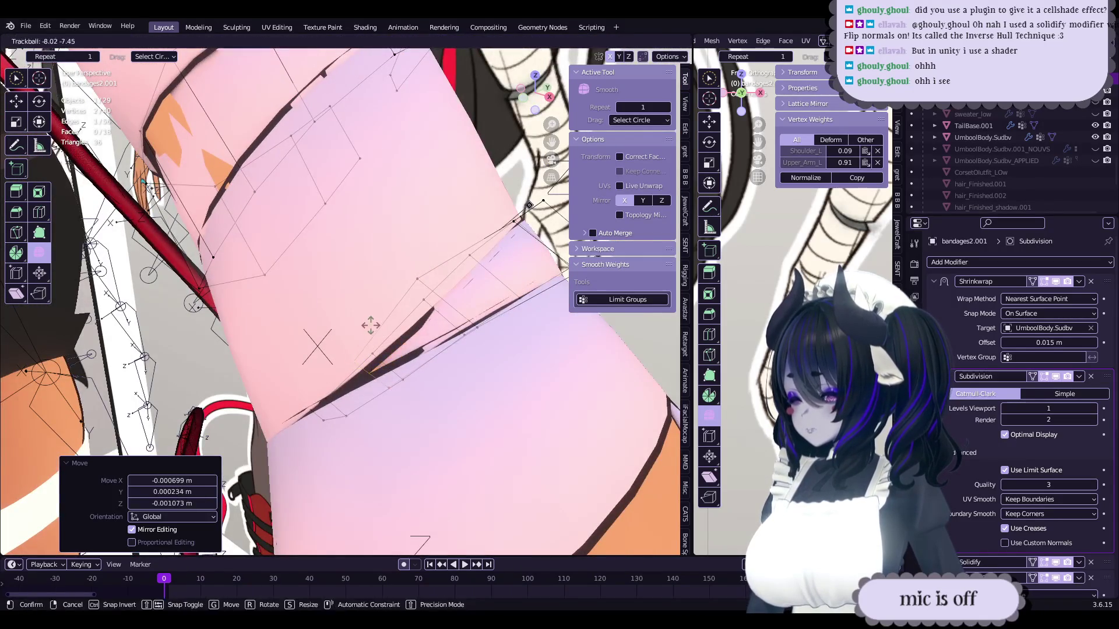
pyautogui.click(352, 337)
# - Pick two vertices on the band edge and move them closer to the forearm
pyautogui.keyDown('ctrl'); pyautogui.click(489, 277); pyautogui.keyUp('ctrl')
pyautogui.rightClick(434, 337)
pyautogui.press('Escape')
pyautogui.rightClick(434, 337)
pyautogui.press('Escape')
pyautogui.moveTo(434, 337)
pyautogui.mouseDown(button='middle')
pyautogui.moveTo(505, 342)
pyautogui.moveTo(418, 329)
pyautogui.moveTo(385, 347)
pyautogui.moveTo(350, 340)
pyautogui.moveTo(282, 312)
pyautogui.moveTo(278, 258)
pyautogui.moveTo(324, 328)
pyautogui.mouseUp(button='middle')
pyautogui.press('g')
pyautogui.click(505, 342)
# - Even out the loop with Set Edge Flow (Alt+E) at tension 180
pyautogui.press('q')
pyautogui.press('Escape')
pyautogui.scroll(3, 376, 352)
pyautogui.press('g')
pyautogui.hotkey('alt', 'e')
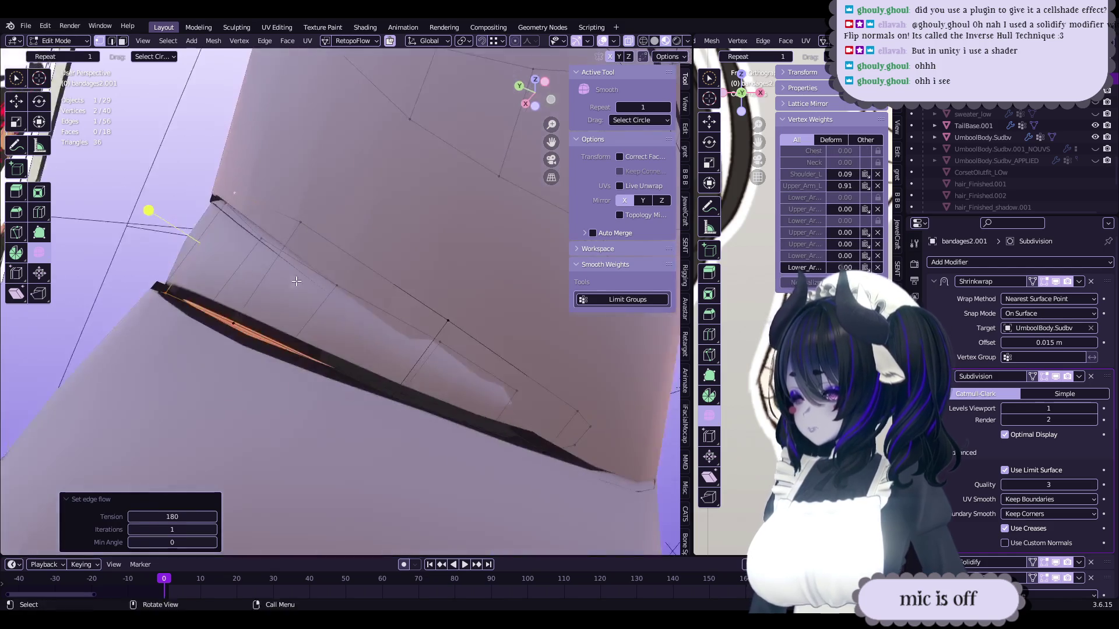
# - Nudge and rotate the strip's edge vertices so they sit snug on the forearm
pyautogui.press('g')
pyautogui.click(283, 279)
pyautogui.moveTo(339, 281); pyautogui.dragTo(487, 414, button='middle')
pyautogui.press('g')
pyautogui.click(495, 428)
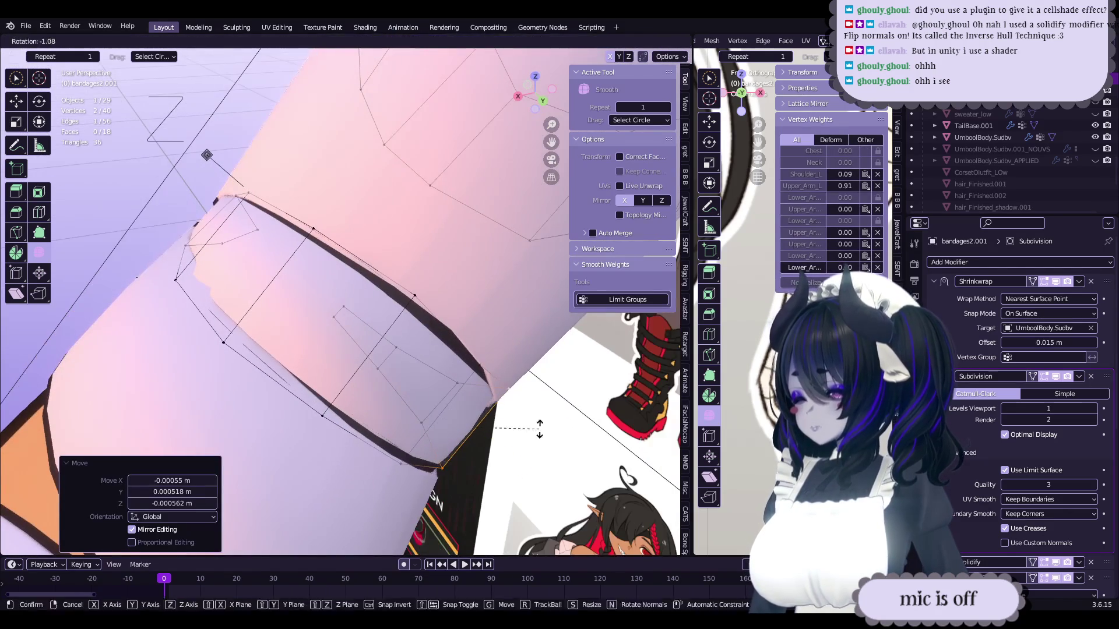
pyautogui.moveTo(539, 438)
pyautogui.mouseDown(button='middle')
pyautogui.moveTo(466, 361)
pyautogui.moveTo(448, 332)
pyautogui.moveTo(458, 307)
pyautogui.moveTo(483, 317)
pyautogui.moveTo(478, 350)
pyautogui.moveTo(493, 408)
pyautogui.moveTo(527, 352)
pyautogui.moveTo(506, 357)
pyautogui.moveTo(498, 413)
pyautogui.mouseUp(button='middle')
pyautogui.press('r')
pyautogui.press('r')
pyautogui.press('g')
pyautogui.click(531, 350)
# - Return to Object Mode, select the newsheet object, and save the file
pyautogui.press('Tab')
pyautogui.click(324, 462)
pyautogui.moveTo(324, 461)
pyautogui.mouseDown(button='middle')
pyautogui.moveTo(393, 286)
pyautogui.moveTo(385, 306)
pyautogui.moveTo(420, 330)
pyautogui.moveTo(408, 311)
pyautogui.moveTo(383, 367)
pyautogui.moveTo(401, 376)
pyautogui.moveTo(340, 379)
pyautogui.moveTo(391, 309)
pyautogui.moveTo(363, 331)
pyautogui.moveTo(303, 319)
pyautogui.moveTo(349, 347)
pyautogui.moveTo(416, 361)
pyautogui.moveTo(326, 332)
pyautogui.moveTo(323, 249)
pyautogui.moveTo(439, 351)
pyautogui.moveTo(435, 341)
pyautogui.moveTo(485, 369)
pyautogui.mouseUp(button='middle')
pyautogui.hotkey('ctrl', 's')
# - Move bandages2.001's vertices twice more in Edit Mode, then exit to Object Mode
pyautogui.click(393, 286)
pyautogui.press('Tab')
pyautogui.press('g')
pyautogui.click(418, 324)
pyautogui.press('g')
pyautogui.click(383, 336)
pyautogui.press('Tab')
# - Check the pink wrap in Edit Mode without changes, return to Object Mode, and save
pyautogui.hotkey('ctrl', 'v')
pyautogui.press('Tab')
pyautogui.press('Tab')
pyautogui.press('Tab')
pyautogui.press('g')
pyautogui.press('Escape')
pyautogui.press('Tab')
pyautogui.scroll(-5, 434, 342)
pyautogui.hotkey('ctrl', 's')
# - Orbit and zoom in to frame the bandaged forearm together with the characters' heads
pyautogui.scroll(3, 509, 289)
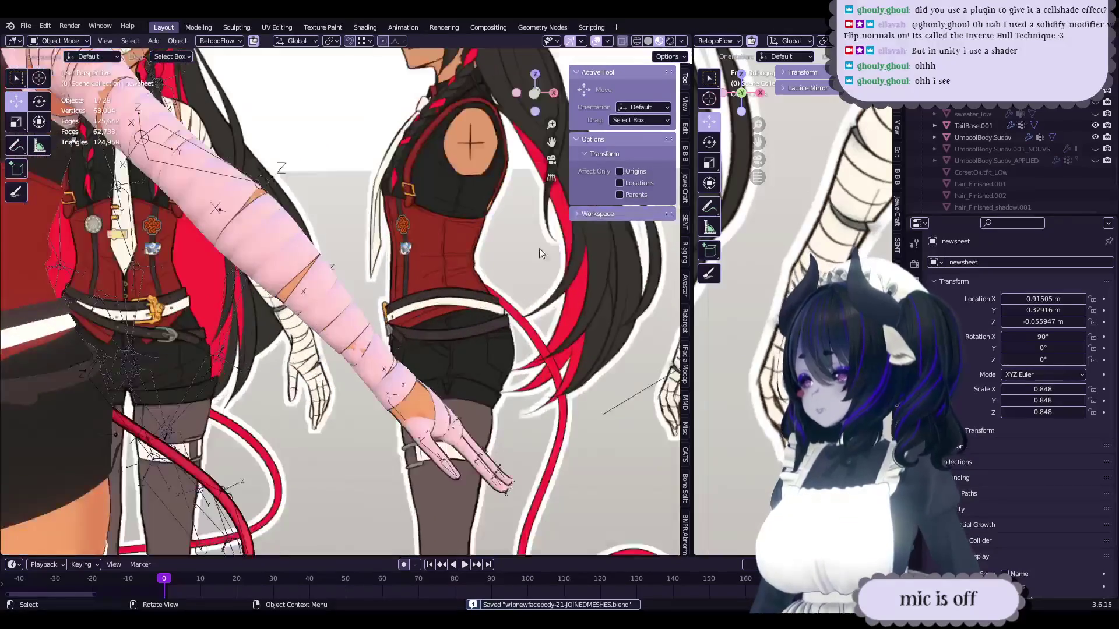
pyautogui.moveTo(455, 324)
pyautogui.mouseDown(button='middle')
pyautogui.moveTo(467, 351)
pyautogui.moveTo(515, 347)
pyautogui.mouseUp(button='middle')
pyautogui.scroll(2, 516, 346)
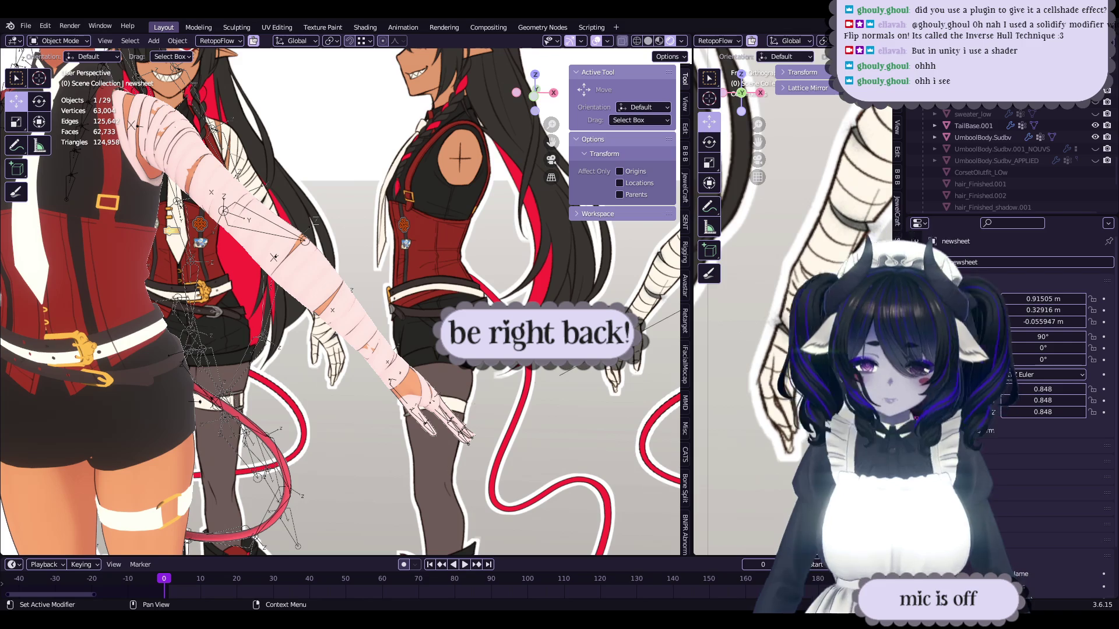
# - Save the blend file and draw a blue annotation guide stroke across the left character
pyautogui.click(26, 26)
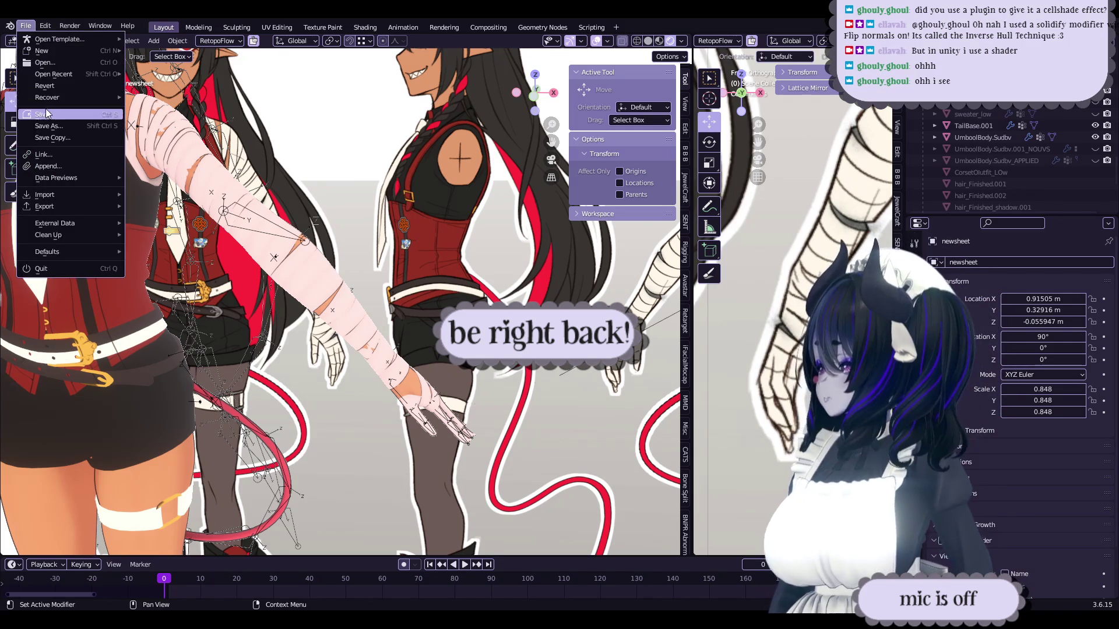
pyautogui.click(35, 97)
pyautogui.click(17, 146)
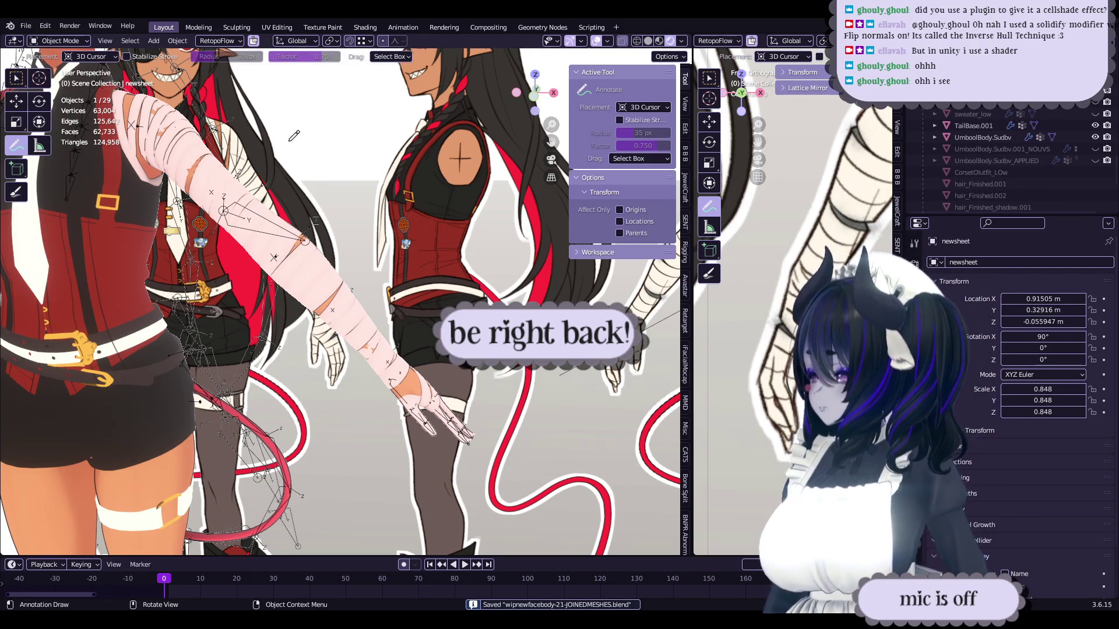
pyautogui.moveTo(278, 128); pyautogui.dragTo(269, 395)
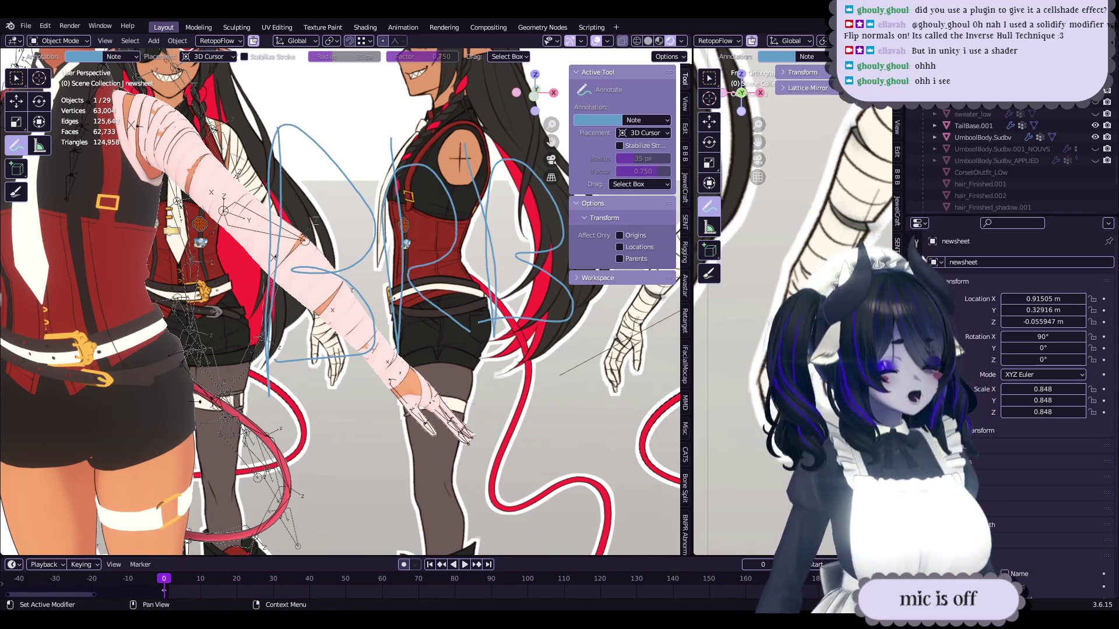
# - Hide the annotation sketches, return to the Transform tool, and save the file
pyautogui.click(117, 57)
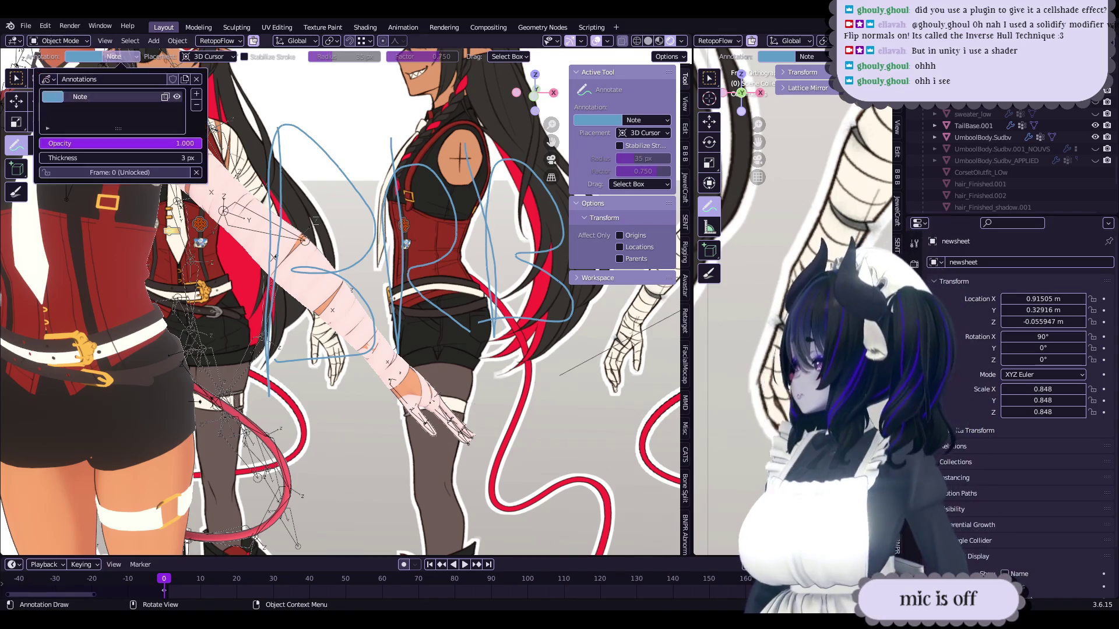
pyautogui.click(177, 97)
pyautogui.click(16, 101)
pyautogui.moveTo(373, 292)
pyautogui.mouseDown(button='middle')
pyautogui.moveTo(449, 299)
pyautogui.moveTo(434, 308)
pyautogui.mouseUp(button='middle')
pyautogui.scroll(5, 429, 309)
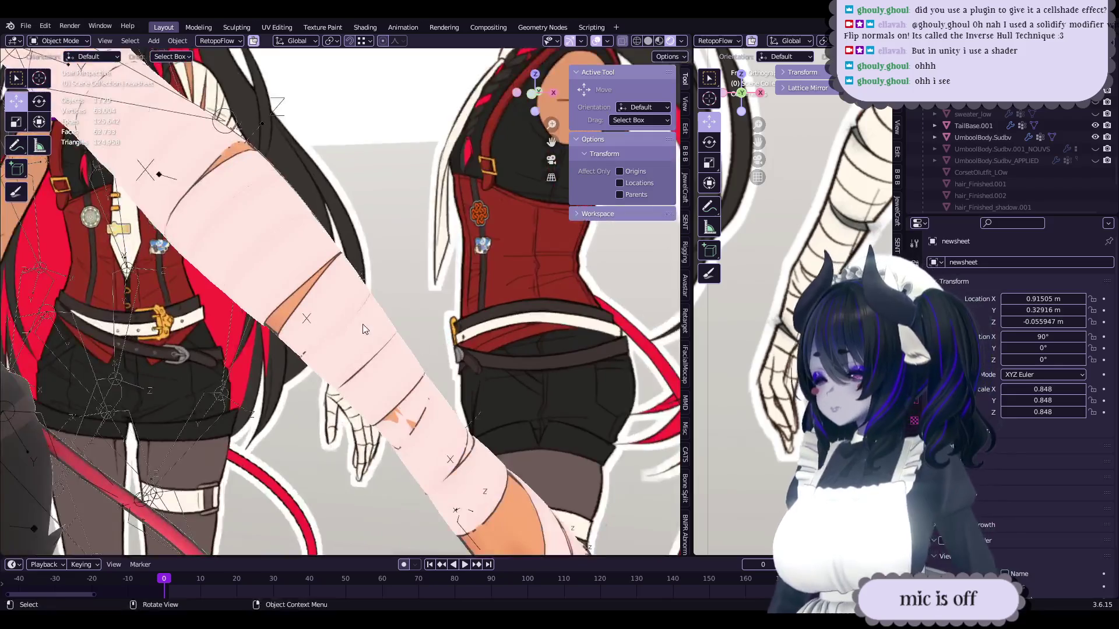
pyautogui.moveTo(362, 329)
pyautogui.mouseDown(button='middle')
pyautogui.moveTo(388, 314)
pyautogui.moveTo(352, 337)
pyautogui.moveTo(386, 359)
pyautogui.mouseUp(button='middle')
pyautogui.hotkey('ctrl', 's')
# - Make the UmboolBody.Sudbv body mesh active and open its hand geometry for editing
pyautogui.scroll(2, 376, 360)
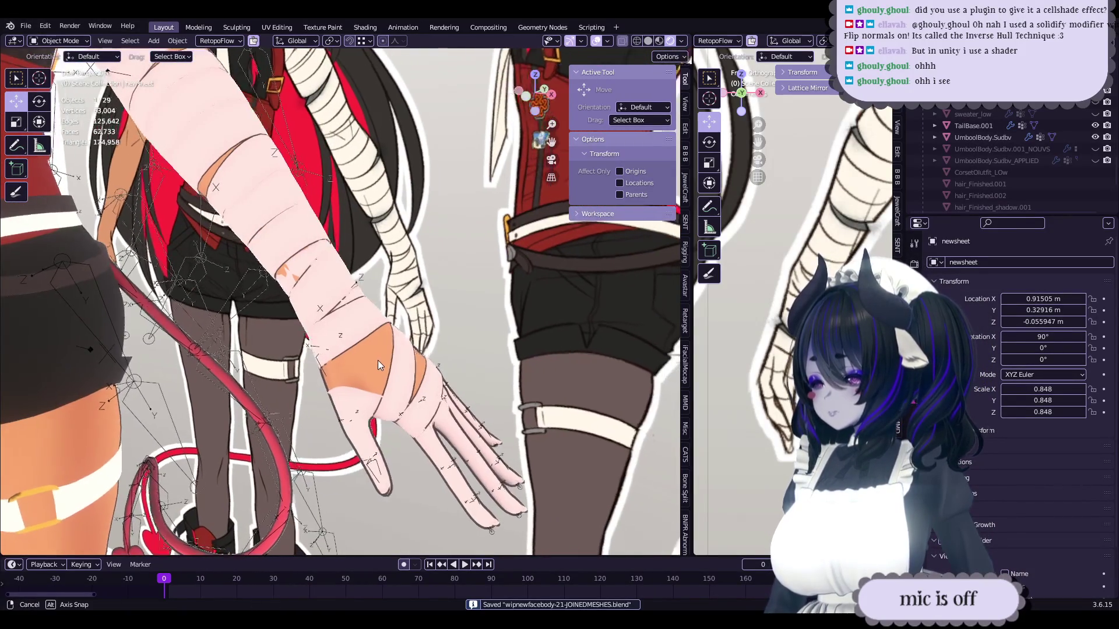
pyautogui.moveTo(369, 345); pyautogui.dragTo(335, 290, button='middle')
pyautogui.click(335, 290)
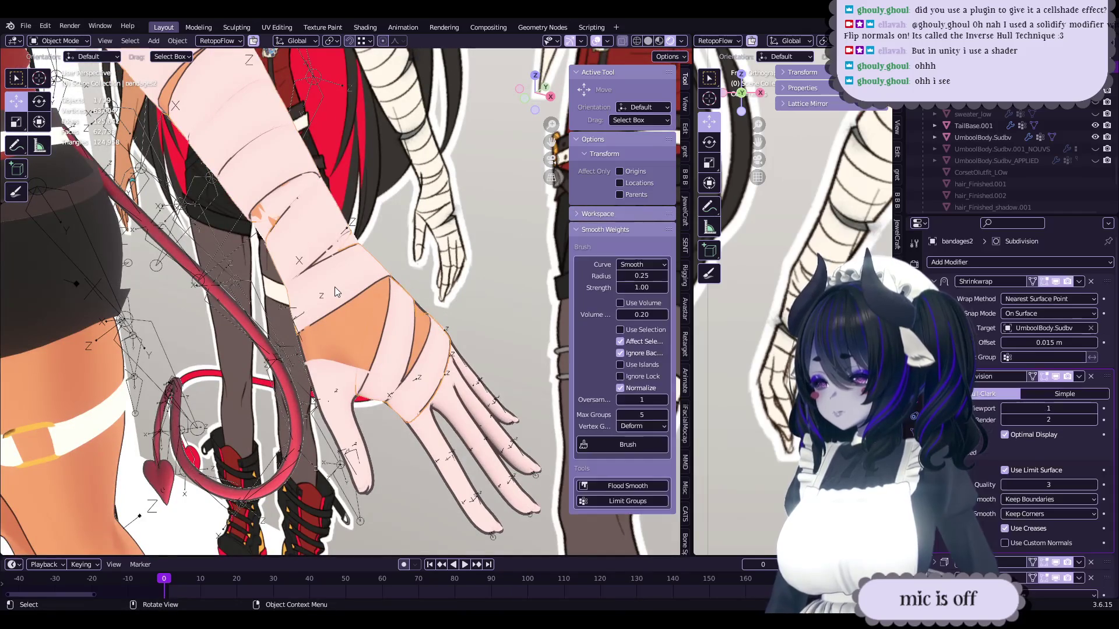
pyautogui.moveTo(320, 333)
pyautogui.mouseDown(button='middle')
pyautogui.moveTo(391, 311)
pyautogui.moveTo(293, 342)
pyautogui.mouseUp(button='middle')
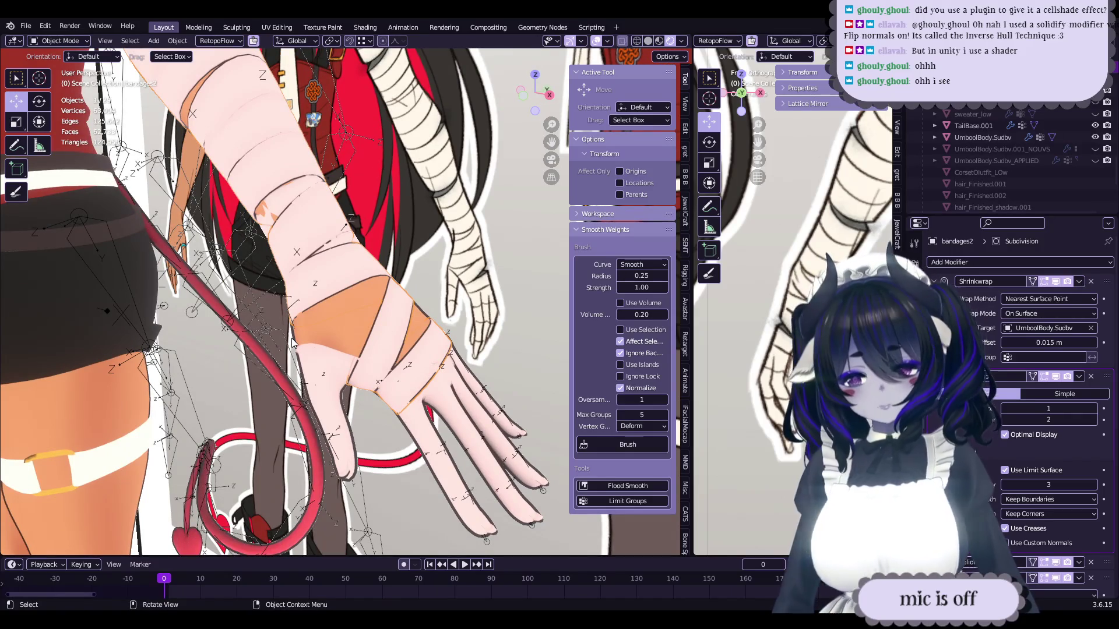
pyautogui.click(384, 319)
pyautogui.press('Tab')
pyautogui.moveTo(384, 320)
pyautogui.mouseDown(button='middle')
pyautogui.moveTo(420, 310)
pyautogui.moveTo(442, 324)
pyautogui.moveTo(453, 310)
pyautogui.moveTo(492, 353)
pyautogui.moveTo(337, 403)
pyautogui.moveTo(331, 416)
pyautogui.moveTo(274, 402)
pyautogui.moveTo(300, 397)
pyautogui.moveTo(331, 362)
pyautogui.moveTo(368, 360)
pyautogui.moveTo(338, 361)
pyautogui.moveTo(382, 322)
pyautogui.moveTo(410, 341)
pyautogui.moveTo(385, 328)
pyautogui.moveTo(434, 294)
pyautogui.moveTo(350, 338)
pyautogui.moveTo(311, 344)
pyautogui.moveTo(312, 329)
pyautogui.moveTo(274, 326)
pyautogui.moveTo(386, 354)
pyautogui.mouseUp(button='middle')
pyautogui.press('Tab')
pyautogui.press('Tab')
pyautogui.hotkey('alt', 'q')
pyautogui.hotkey('alt', 'q')
# - Shift-select the hand faces under the orange bandage band, deselecting one stray face
pyautogui.click(350, 352)
pyautogui.scroll(2, 350, 338)
pyautogui.keyDown('shift'); pyautogui.click(408, 321); pyautogui.keyUp('shift')
pyautogui.scroll(-2, 419, 345)
pyautogui.keyDown('shift'); pyautogui.click(441, 289); pyautogui.keyUp('shift')
pyautogui.keyDown('shift'); pyautogui.click(329, 348); pyautogui.keyUp('shift')
pyautogui.keyDown('shift'); pyautogui.click(312, 344); pyautogui.keyUp('shift')
pyautogui.keyDown('shift'); pyautogui.click(313, 343); pyautogui.keyUp('shift')
pyautogui.keyDown('shift'); pyautogui.click(274, 327); pyautogui.keyUp('shift')
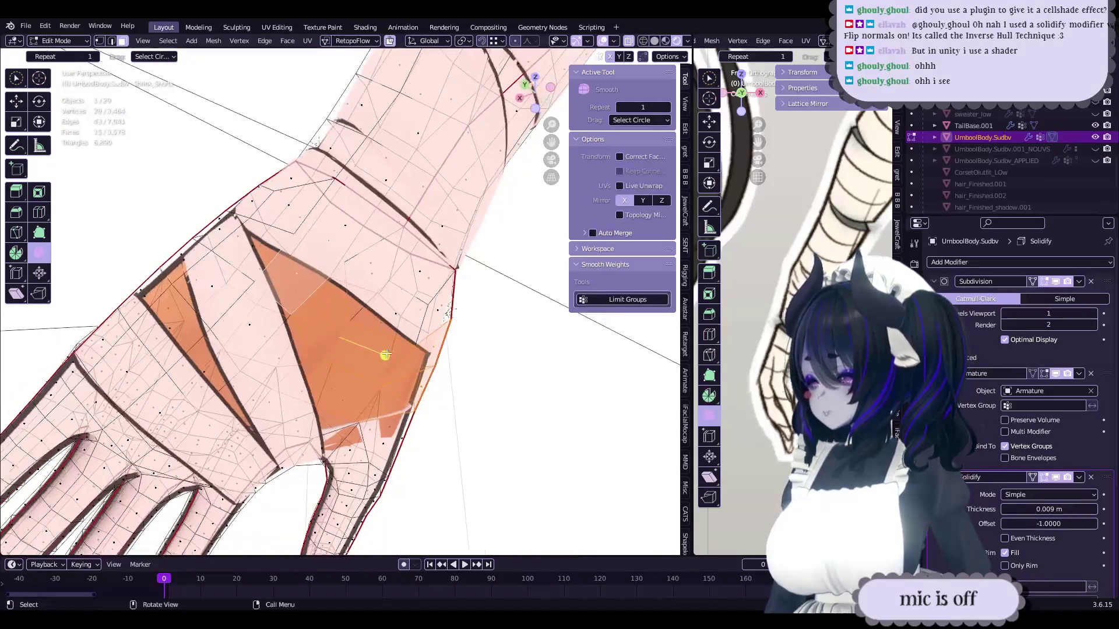
pyautogui.keyDown('shift'); pyautogui.click(265, 249); pyautogui.keyUp('shift')
pyautogui.moveTo(265, 249)
pyautogui.mouseDown(button='middle')
pyautogui.moveTo(361, 321)
pyautogui.moveTo(395, 326)
pyautogui.moveTo(396, 292)
pyautogui.moveTo(442, 280)
pyautogui.moveTo(632, 30)
pyautogui.mouseUp(button='middle')
pyautogui.keyDown('shift'); pyautogui.click(398, 328); pyautogui.keyUp('shift')
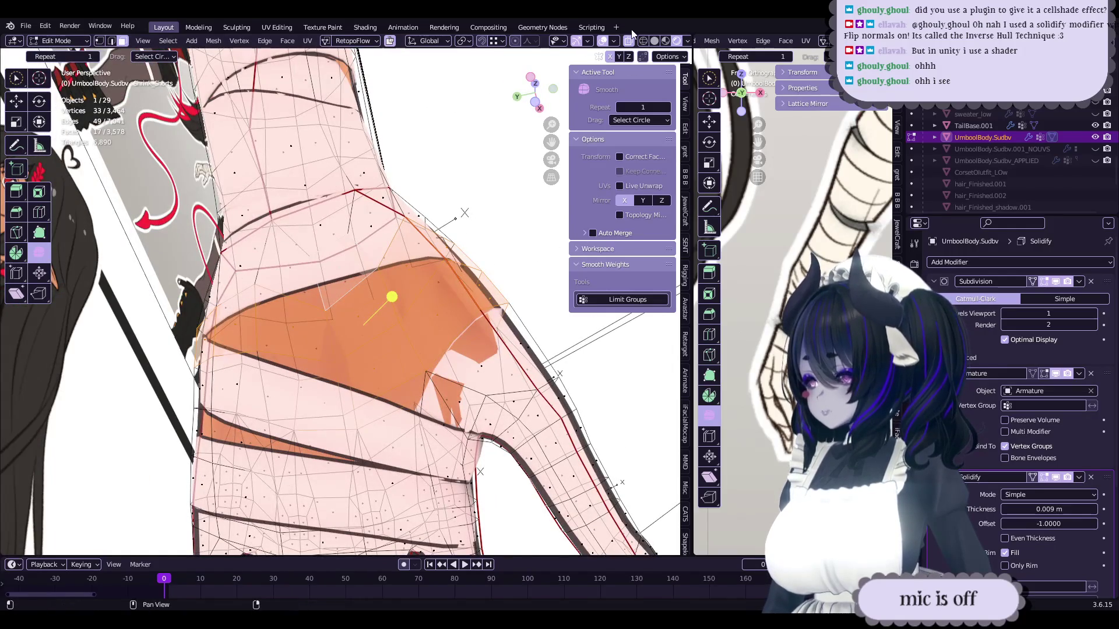
# - Orbit around the leg, arm and hand to inspect the bandage face selection
pyautogui.moveTo(412, 303); pyautogui.dragTo(401, 272, button='middle')
pyautogui.moveTo(417, 348); pyautogui.dragTo(399, 367, button='middle')
pyautogui.moveTo(319, 401); pyautogui.dragTo(479, 323, button='middle')
pyautogui.moveTo(302, 338); pyautogui.dragTo(370, 339, button='middle')
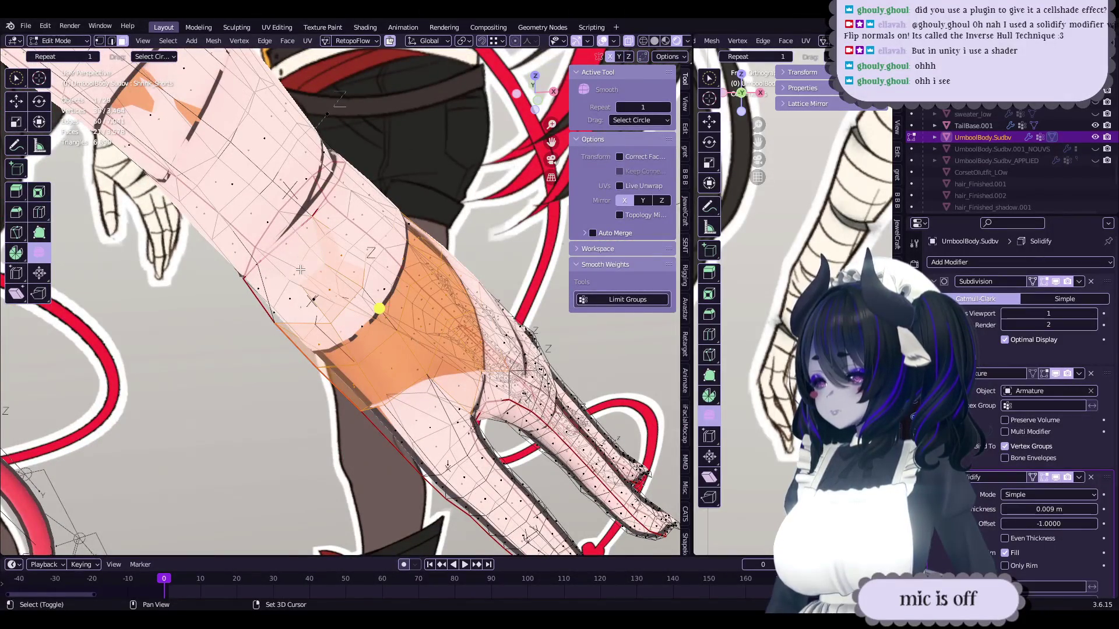
pyautogui.moveTo(305, 320)
pyautogui.mouseDown(button='middle')
pyautogui.moveTo(380, 303)
pyautogui.moveTo(419, 265)
pyautogui.moveTo(340, 281)
pyautogui.moveTo(359, 292)
pyautogui.moveTo(332, 297)
pyautogui.moveTo(418, 333)
pyautogui.moveTo(576, 105)
pyautogui.mouseUp(button='middle')
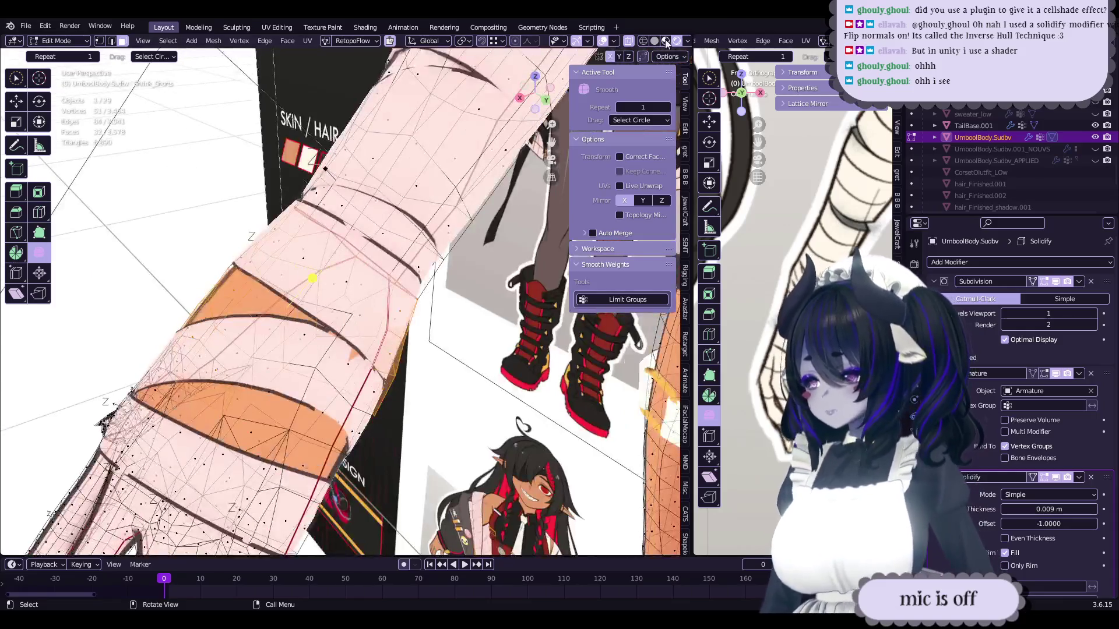
# - Orbit back to the selected hand faces and turn off X-ray for solid shading
pyautogui.moveTo(525, 175)
pyautogui.mouseDown(button='middle')
pyautogui.moveTo(447, 317)
pyautogui.moveTo(369, 351)
pyautogui.moveTo(389, 330)
pyautogui.mouseUp(button='middle')
pyautogui.moveTo(476, 330)
pyautogui.mouseDown(button='middle')
pyautogui.moveTo(254, 394)
pyautogui.moveTo(382, 362)
pyautogui.moveTo(500, 305)
pyautogui.moveTo(442, 371)
pyautogui.moveTo(305, 328)
pyautogui.moveTo(347, 344)
pyautogui.moveTo(399, 388)
pyautogui.moveTo(412, 362)
pyautogui.mouseUp(button='middle')
pyautogui.moveTo(397, 413)
pyautogui.mouseDown(button='middle')
pyautogui.moveTo(432, 386)
pyautogui.moveTo(373, 376)
pyautogui.moveTo(88, 480)
pyautogui.moveTo(124, 268)
pyautogui.moveTo(353, 330)
pyautogui.moveTo(455, 192)
pyautogui.mouseUp(button='middle')
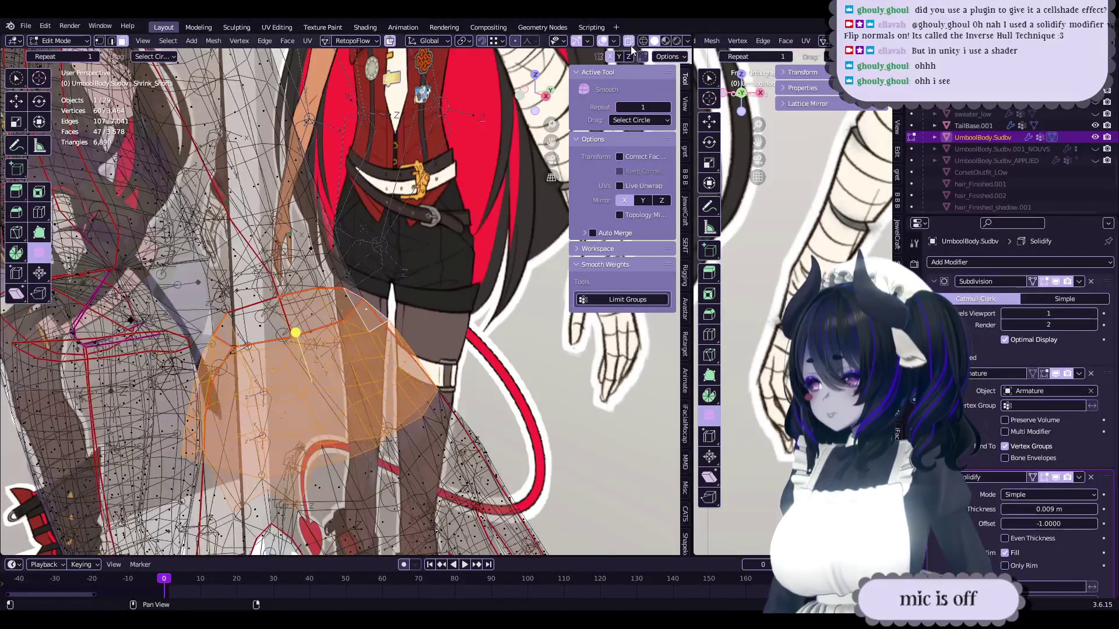
pyautogui.click(628, 42)
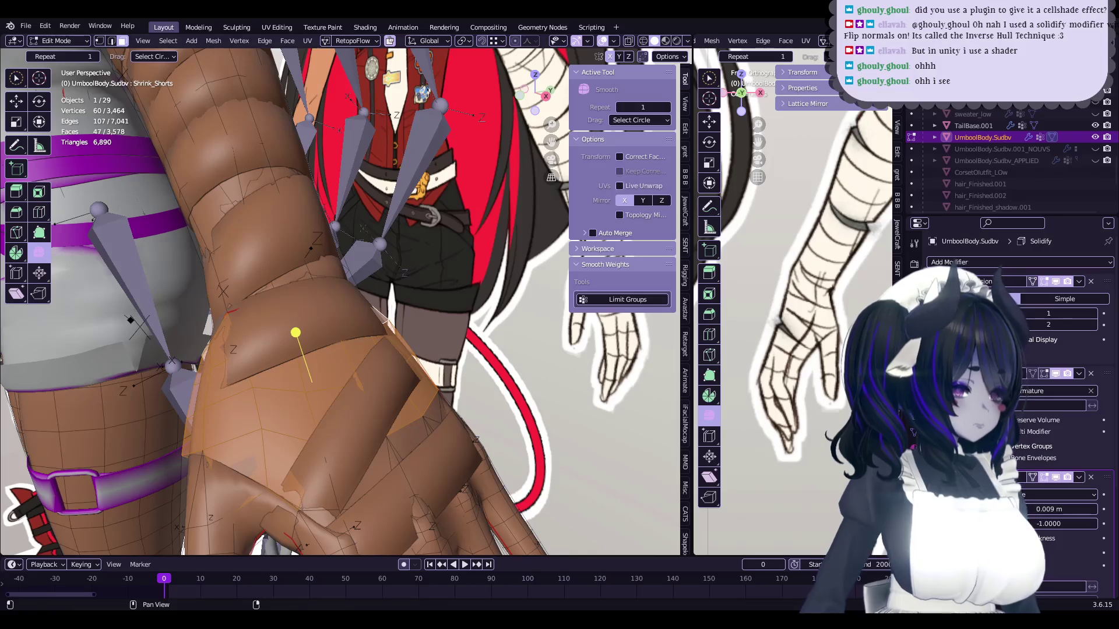
pyautogui.moveTo(408, 338)
pyautogui.mouseDown(button='middle')
pyautogui.moveTo(432, 343)
pyautogui.moveTo(460, 321)
pyautogui.mouseUp(button='middle')
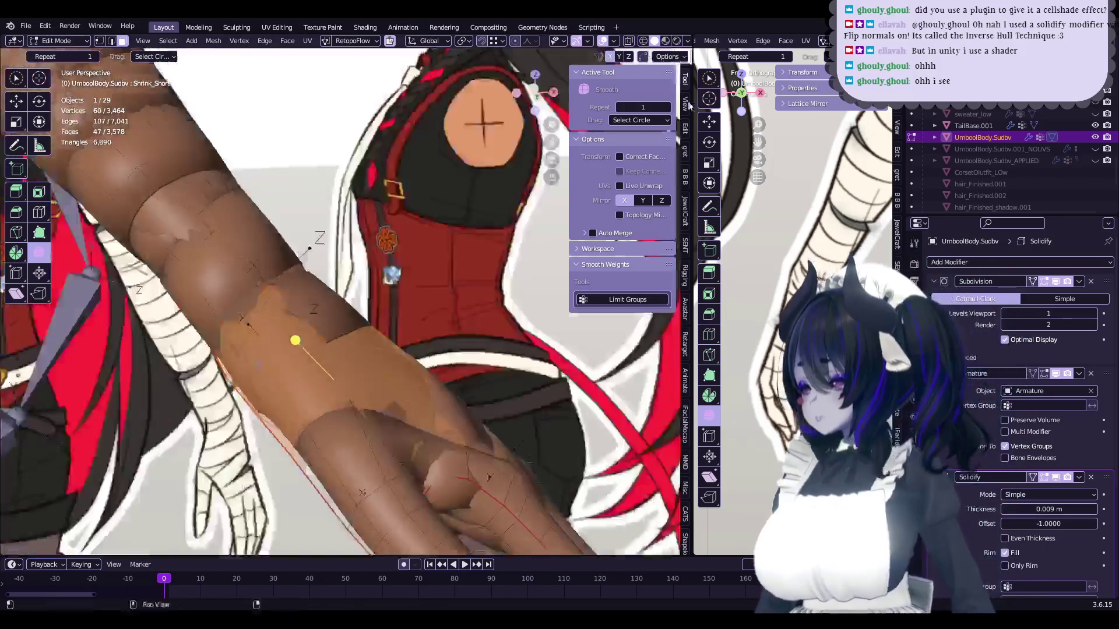
# - Switch to material preview and briefly isolate the body mesh before restoring the full scene
pyautogui.click(666, 40)
pyautogui.press('KP_Divide')
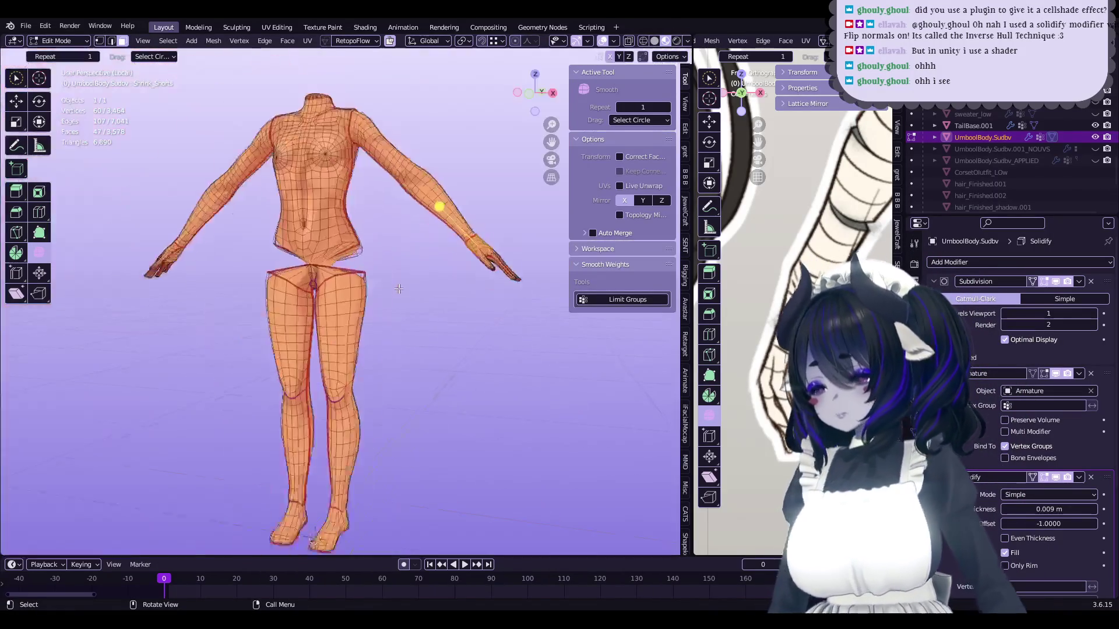
pyautogui.scroll(2, 373, 308)
pyautogui.press('KP_Divide')
pyautogui.scroll(3, 408, 332)
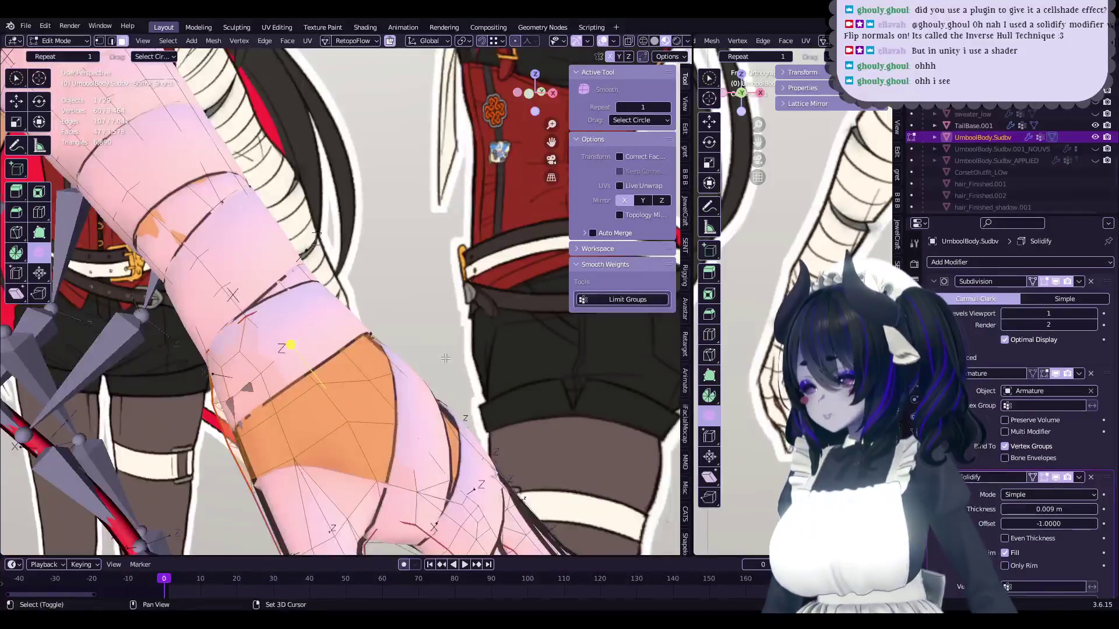
# - Duplicate the selected wrist faces in place and separate them into a new object
pyautogui.hotkey('shift', 'd')
pyautogui.rightClick(420, 345)
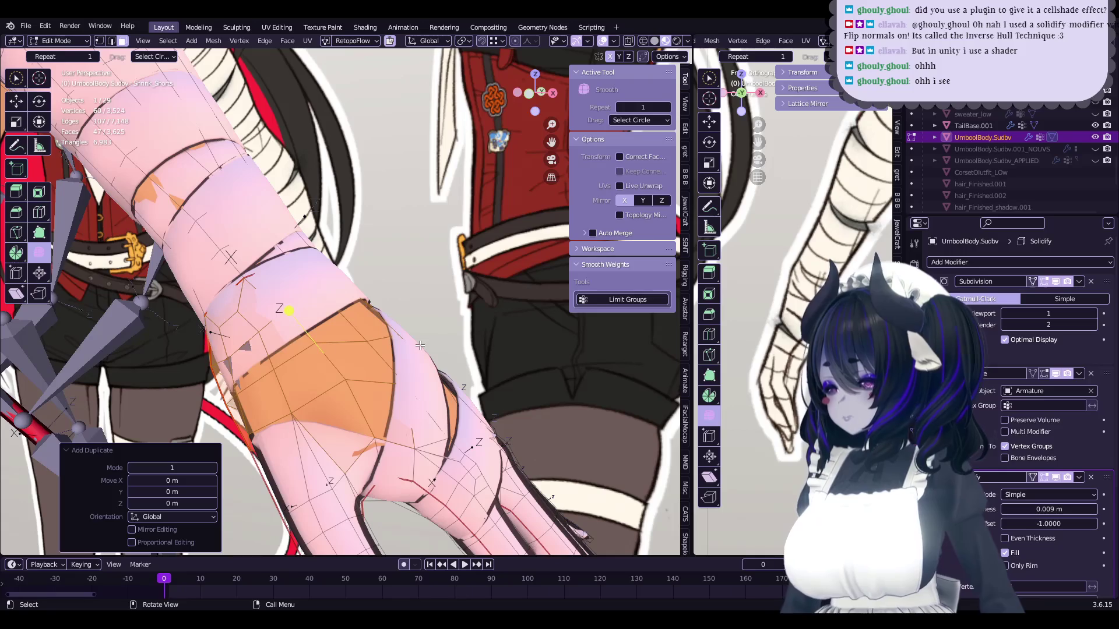
pyautogui.press('p')
pyautogui.click(420, 346)
# - Inflate the separated wrist patch slightly outward along its normals, off the skin
pyautogui.press('Tab')
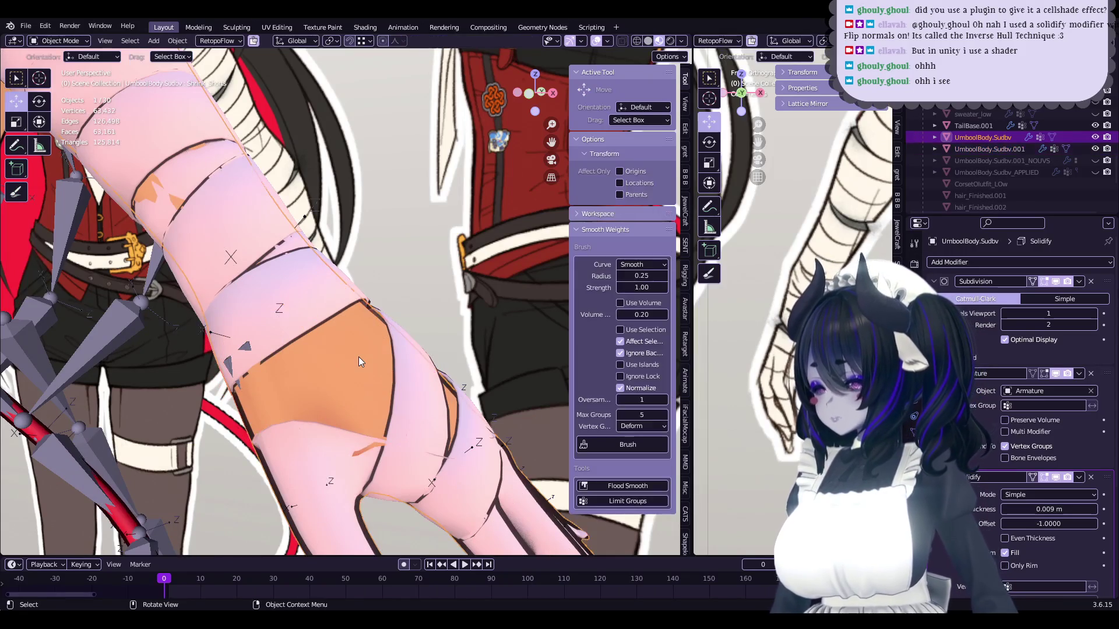
pyautogui.click(358, 356)
pyautogui.press('Tab')
pyautogui.hotkey('alt', 's')
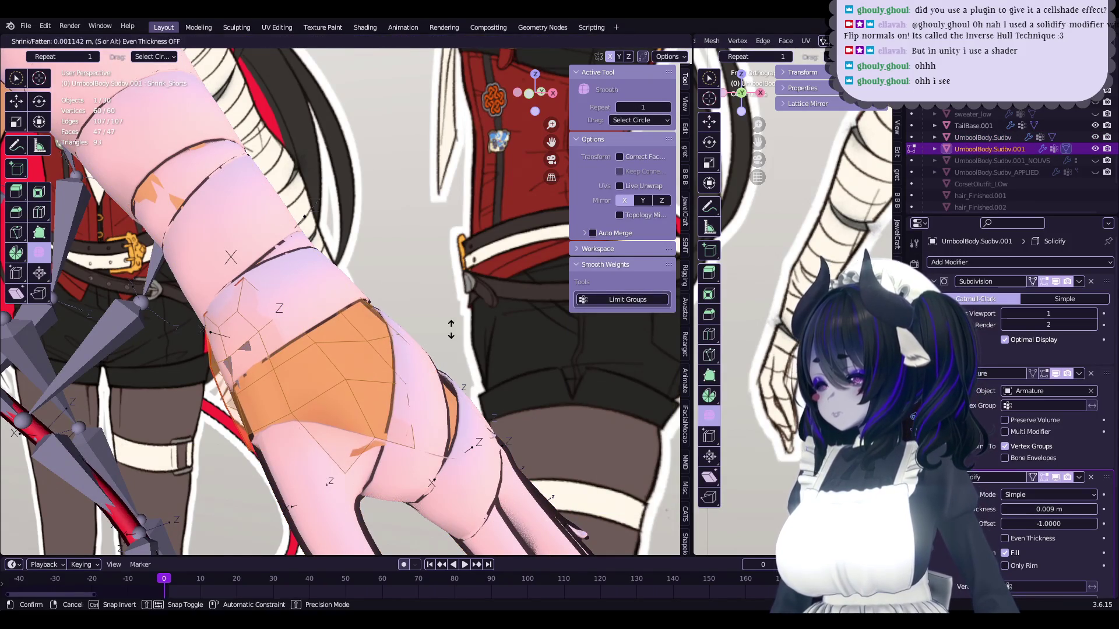
pyautogui.click(451, 330)
pyautogui.moveTo(450, 329); pyautogui.dragTo(431, 350, button='middle')
pyautogui.press('Tab')
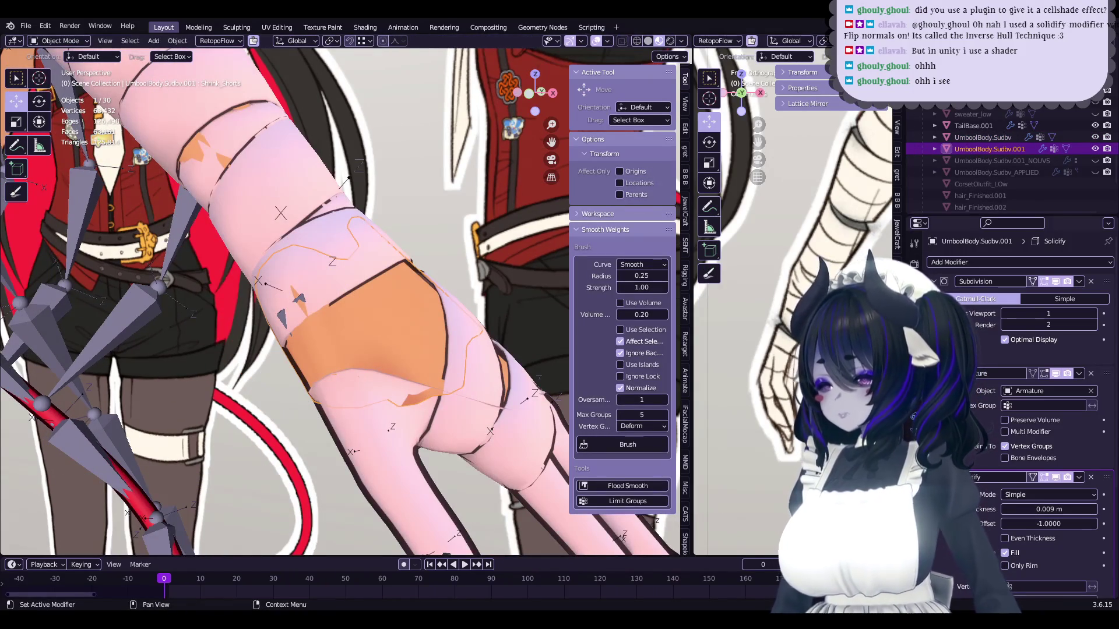
# - Remove the Valerian_Body material from the patch, then start editing the bandaged hand mesh
pyautogui.click(913, 446)
pyautogui.click(1110, 280)
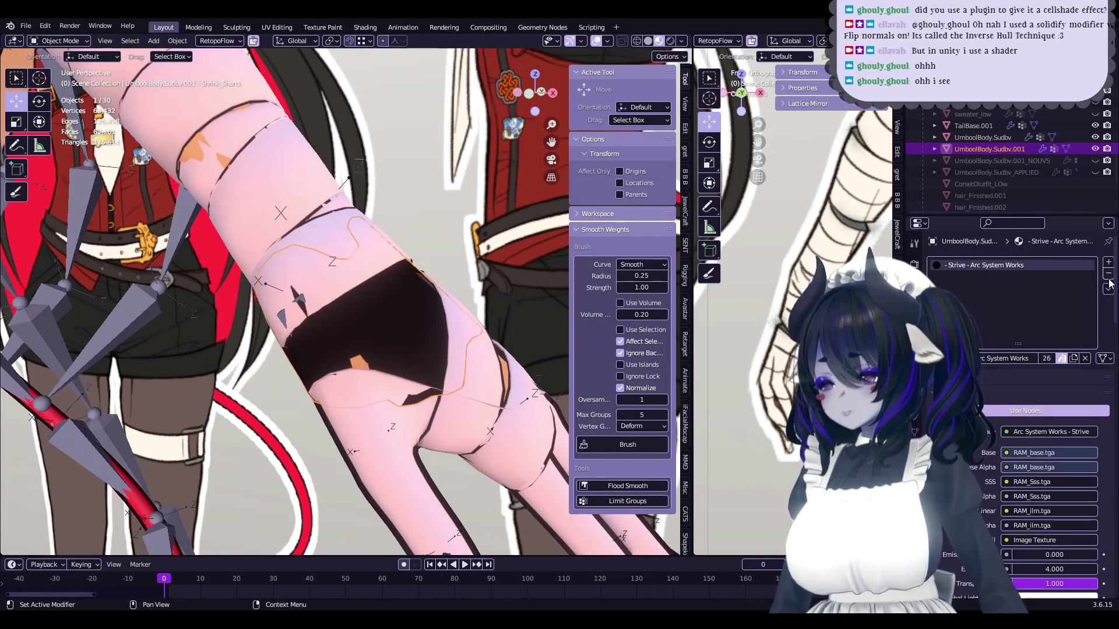
pyautogui.keyDown('shift'); pyautogui.click(387, 408); pyautogui.keyUp('shift')
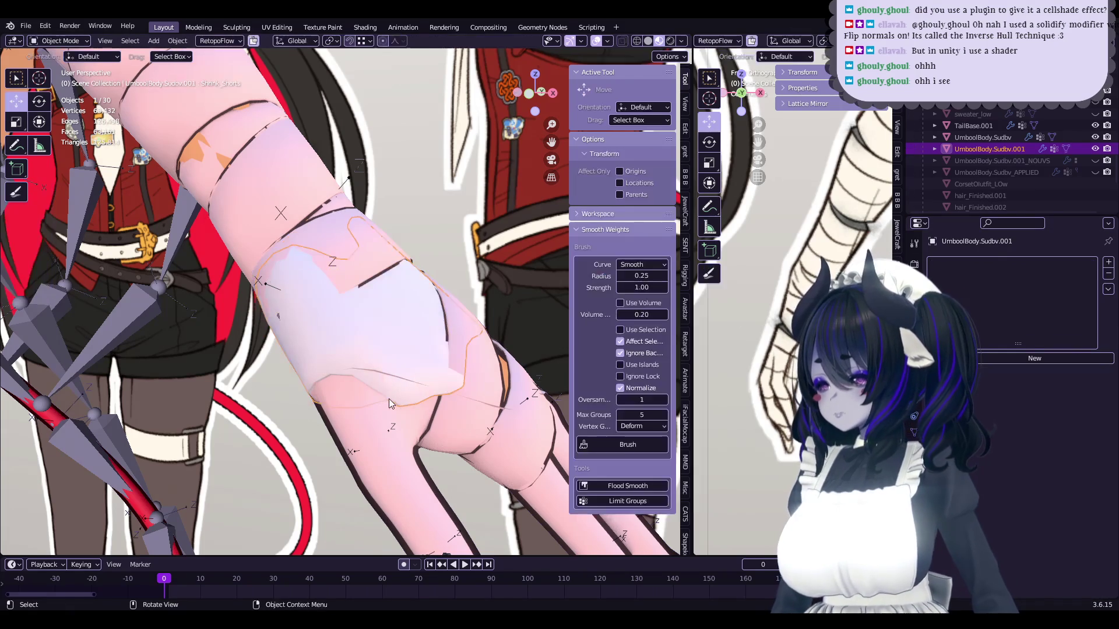
pyautogui.press('Tab')
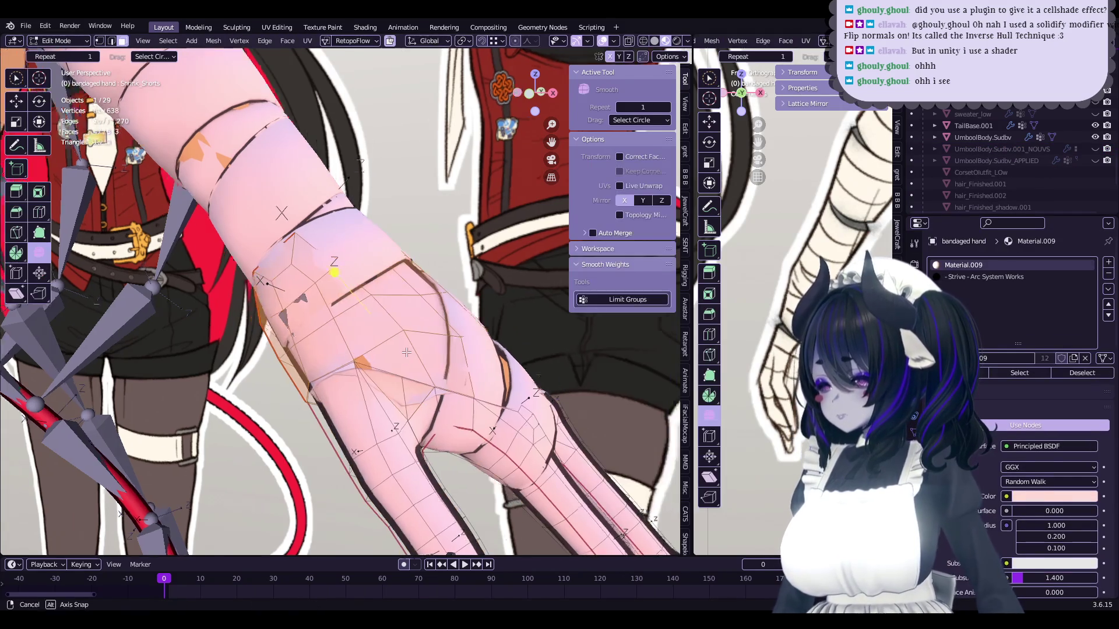
# - Frame the bandaged hand and work on it in Local view, then restore the full scene
pyautogui.press('KP_Decimal')
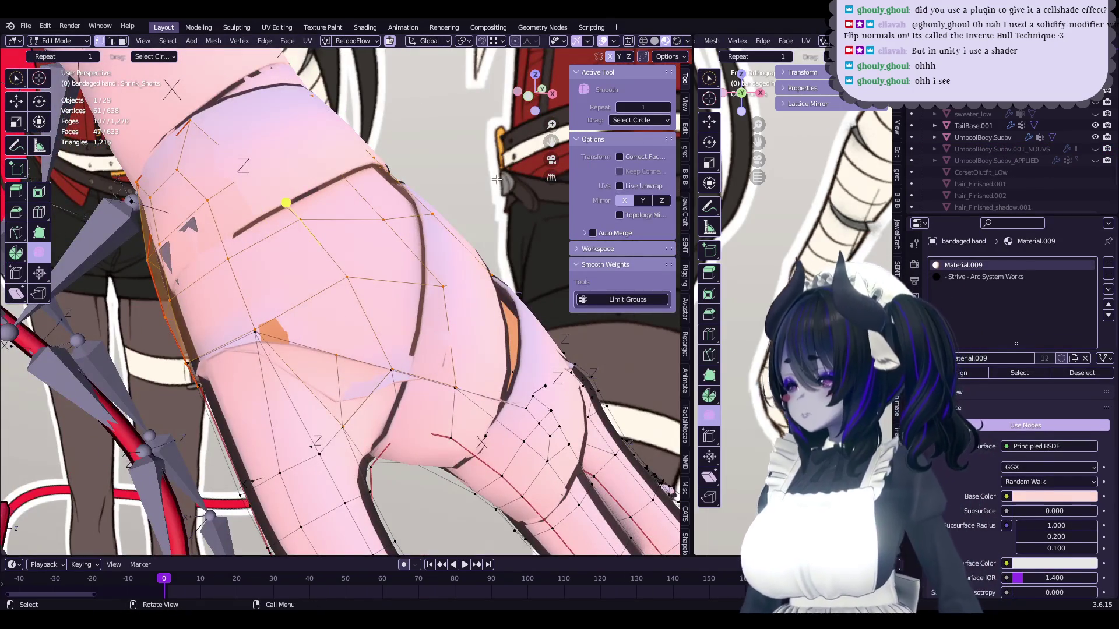
pyautogui.press('KP_Divide')
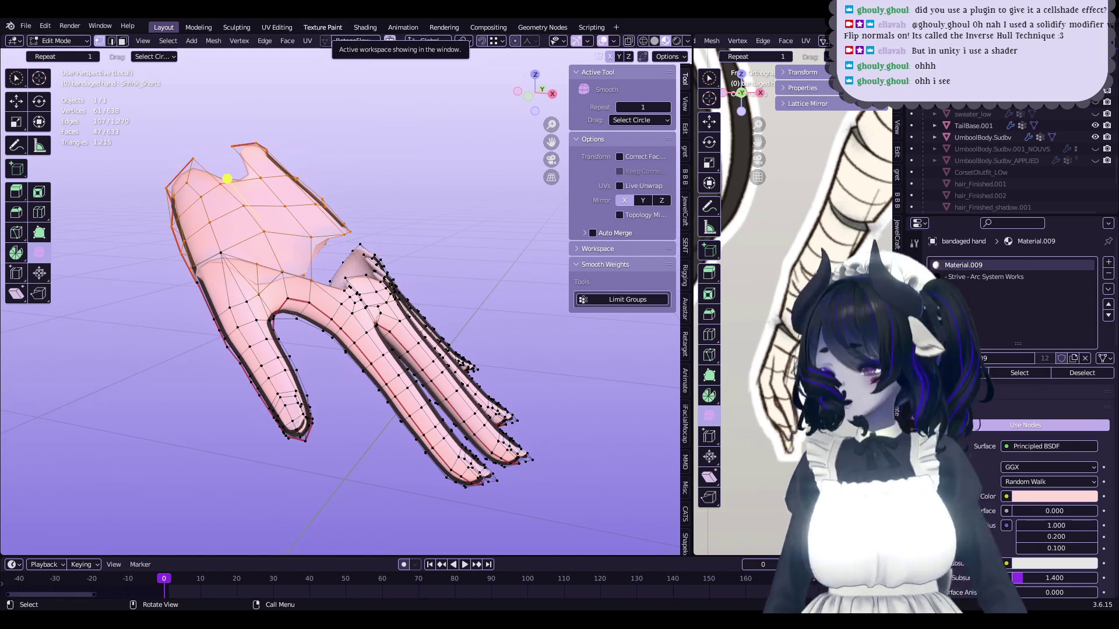
pyautogui.press('KP_Divide')
pyautogui.moveTo(424, 155)
pyautogui.mouseDown(button='middle')
pyautogui.moveTo(346, 329)
pyautogui.moveTo(331, 307)
pyautogui.moveTo(368, 324)
pyautogui.moveTo(314, 303)
pyautogui.moveTo(319, 289)
pyautogui.moveTo(382, 327)
pyautogui.mouseUp(button='middle')
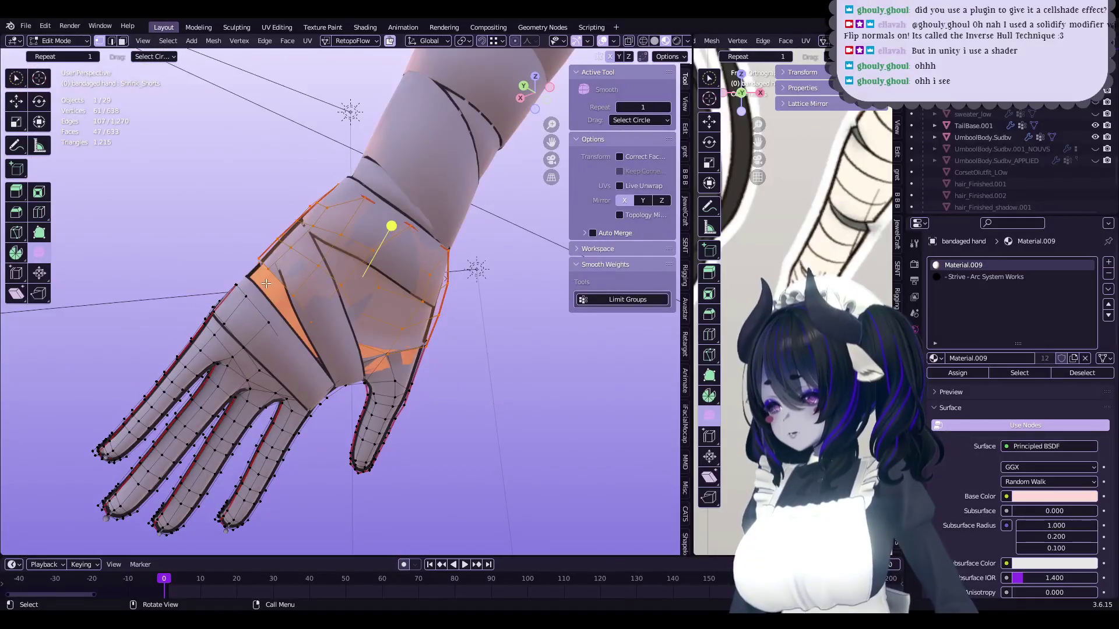
pyautogui.moveTo(430, 242)
pyautogui.mouseDown(button='middle')
pyautogui.moveTo(191, 269)
pyautogui.moveTo(332, 299)
pyautogui.moveTo(355, 423)
pyautogui.mouseUp(button='middle')
pyautogui.moveTo(225, 337)
pyautogui.keyDown('shift'); pyautogui.mouseDown(button='middle')
pyautogui.moveTo(180, 304)
pyautogui.moveTo(202, 252)
pyautogui.moveTo(435, 412)
pyautogui.moveTo(390, 388)
pyautogui.moveTo(396, 370)
pyautogui.moveTo(415, 372)
pyautogui.mouseUp(button='middle'); pyautogui.keyUp('shift')
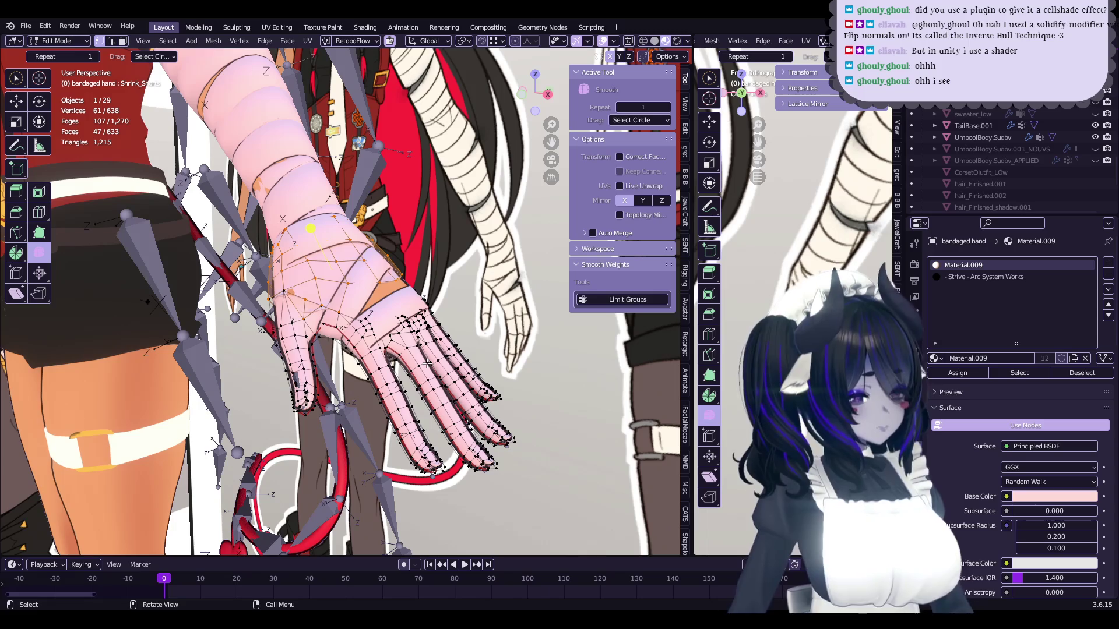
pyautogui.moveTo(428, 362); pyautogui.dragTo(431, 338, button='middle')
pyautogui.press('Tab')
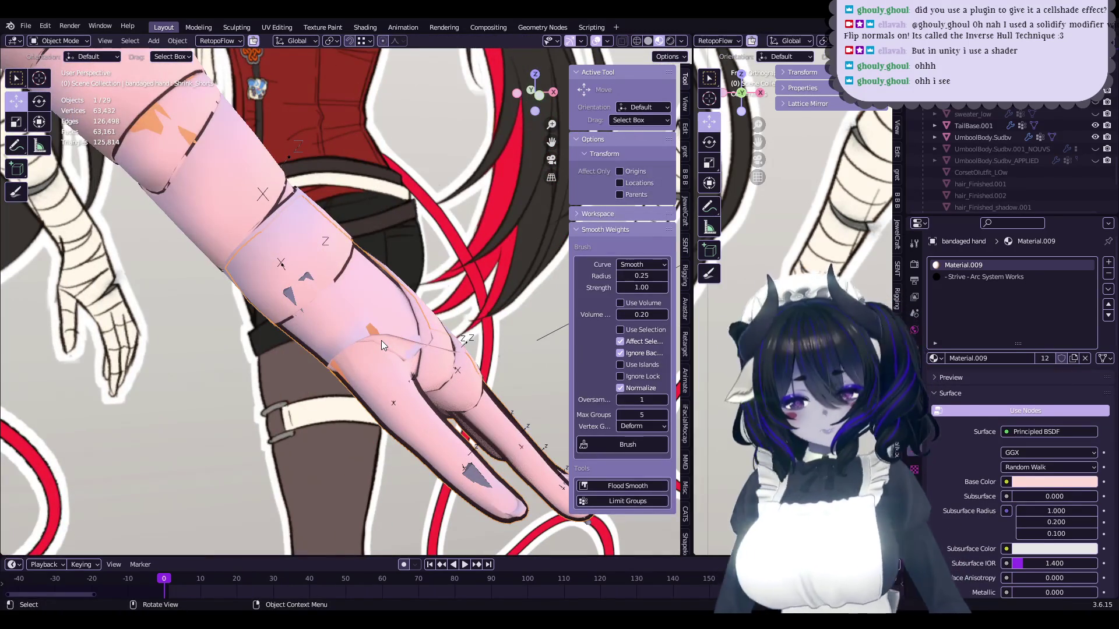
pyautogui.press('Tab')
pyautogui.moveTo(381, 341)
pyautogui.mouseDown(button='middle')
pyautogui.moveTo(342, 358)
pyautogui.moveTo(324, 440)
pyautogui.mouseUp(button='middle')
pyautogui.press('KP_Divide')
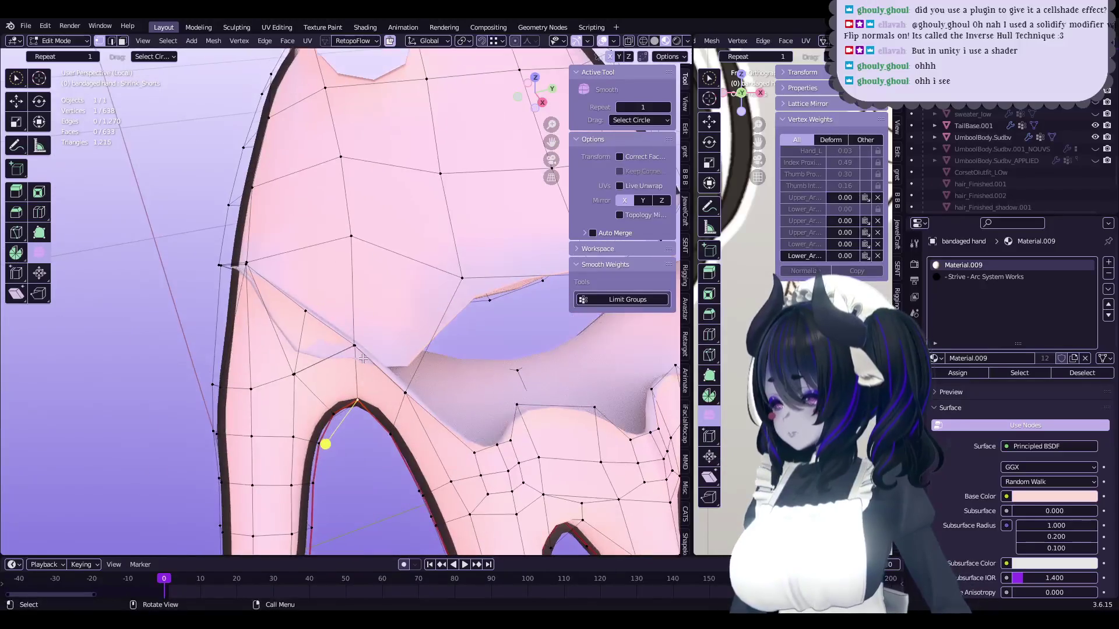
# - Zoom into the thumb gap and merge the first stray vertex pair at center
pyautogui.keyDown('shift'); pyautogui.moveTo(333, 349); pyautogui.dragTo(377, 344, button='middle'); pyautogui.keyUp('shift')
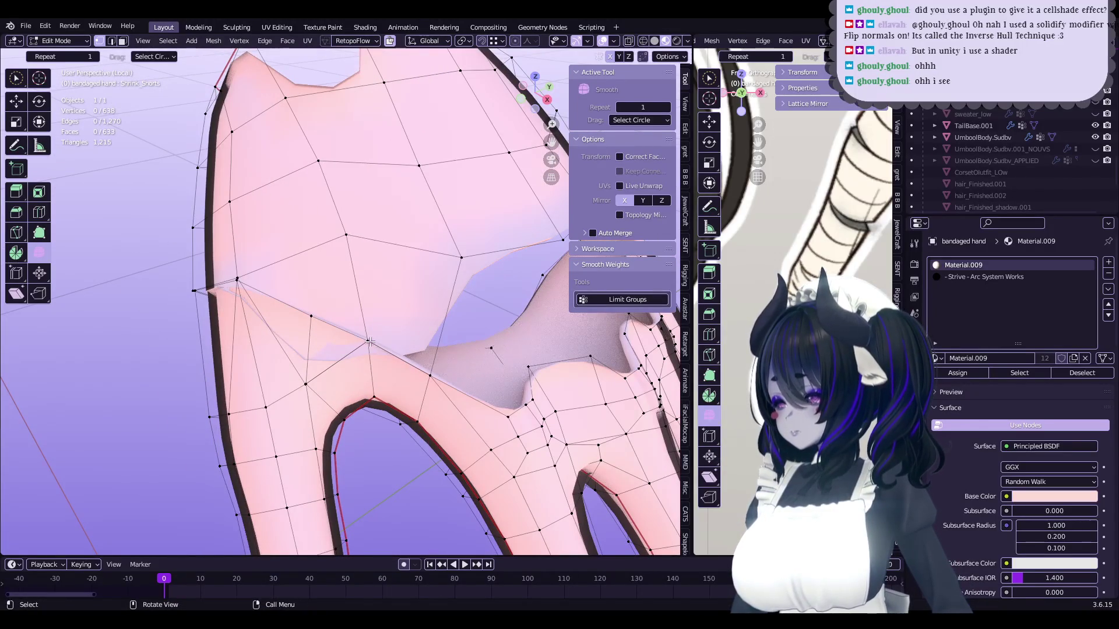
pyautogui.scroll(2, 388, 320)
pyautogui.moveTo(374, 347)
pyautogui.mouseDown(button='middle')
pyautogui.moveTo(299, 360)
pyautogui.moveTo(431, 405)
pyautogui.moveTo(460, 387)
pyautogui.moveTo(467, 360)
pyautogui.mouseUp(button='middle')
pyautogui.click(436, 409)
pyautogui.keyDown('shift'); pyautogui.click(453, 417); pyautogui.keyUp('shift')
pyautogui.press(',')
# - Merge the next overlapping vertex pair near the thumb gap at center
pyautogui.press(',')
pyautogui.press('Escape')
pyautogui.press('m')
pyautogui.click(457, 347)
pyautogui.moveTo(458, 347); pyautogui.dragTo(427, 378, button='middle')
pyautogui.keyDown('shift'); pyautogui.click(379, 350); pyautogui.keyUp('shift')
pyautogui.moveTo(379, 350)
pyautogui.mouseDown(button='middle')
pyautogui.moveTo(446, 372)
pyautogui.moveTo(373, 353)
pyautogui.mouseUp(button='middle')
pyautogui.press(',')
pyautogui.press('Escape')
pyautogui.press('m')
pyautogui.click(377, 347)
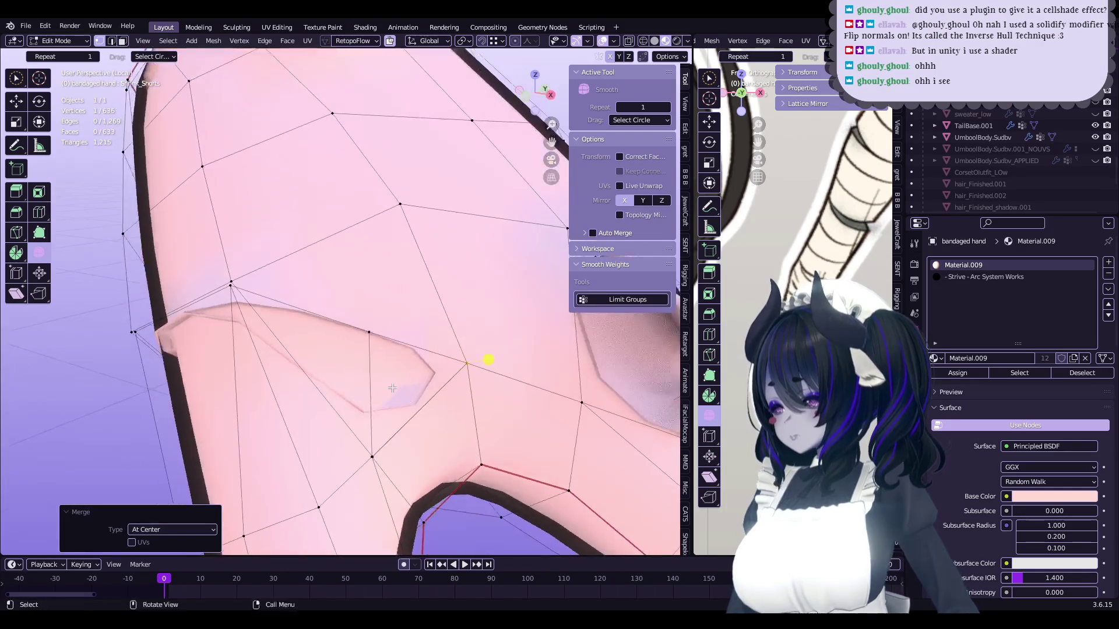
# - Delete a stray vertex near the thumb gap
pyautogui.click(373, 353)
pyautogui.moveTo(372, 353); pyautogui.dragTo(380, 407)
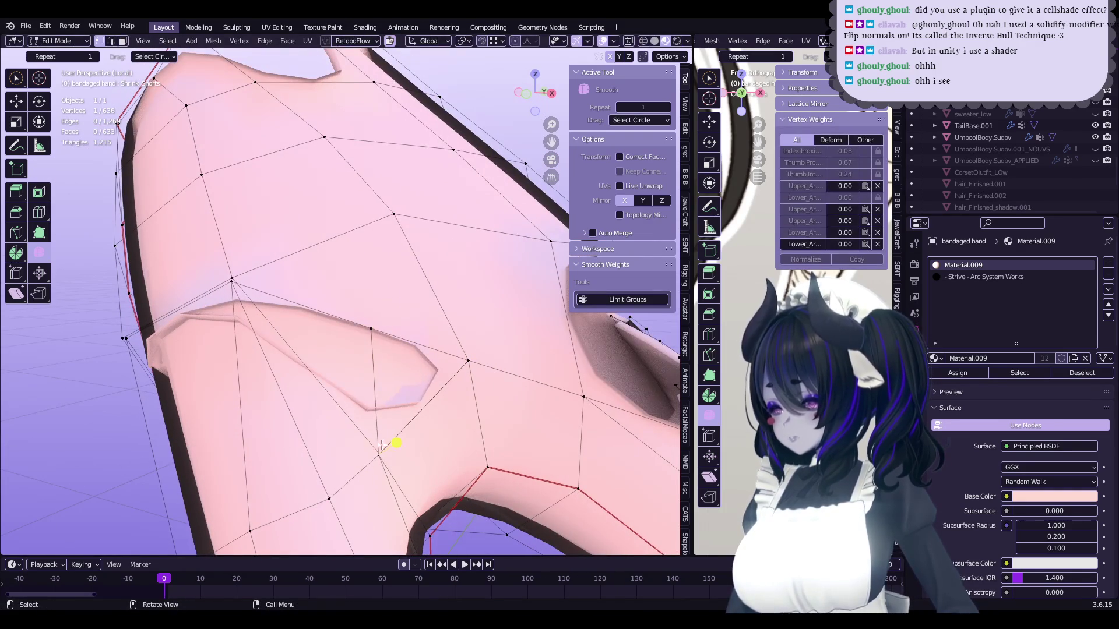
pyautogui.press('x')
pyautogui.press('Escape')
pyautogui.moveTo(373, 385)
pyautogui.mouseDown(button='middle')
pyautogui.moveTo(360, 408)
pyautogui.moveTo(380, 420)
pyautogui.mouseUp(button='middle')
pyautogui.press('x')
pyautogui.click(364, 403)
# - Merge another pair of doubled vertices at their center
pyautogui.click(415, 199)
pyautogui.click(368, 336)
pyautogui.keyDown('shift'); pyautogui.click(432, 371); pyautogui.keyUp('shift')
pyautogui.press('m')
pyautogui.click(229, 295)
# - Fill the hole between the selected edge vertices with a new face and check the patch
pyautogui.click(458, 355)
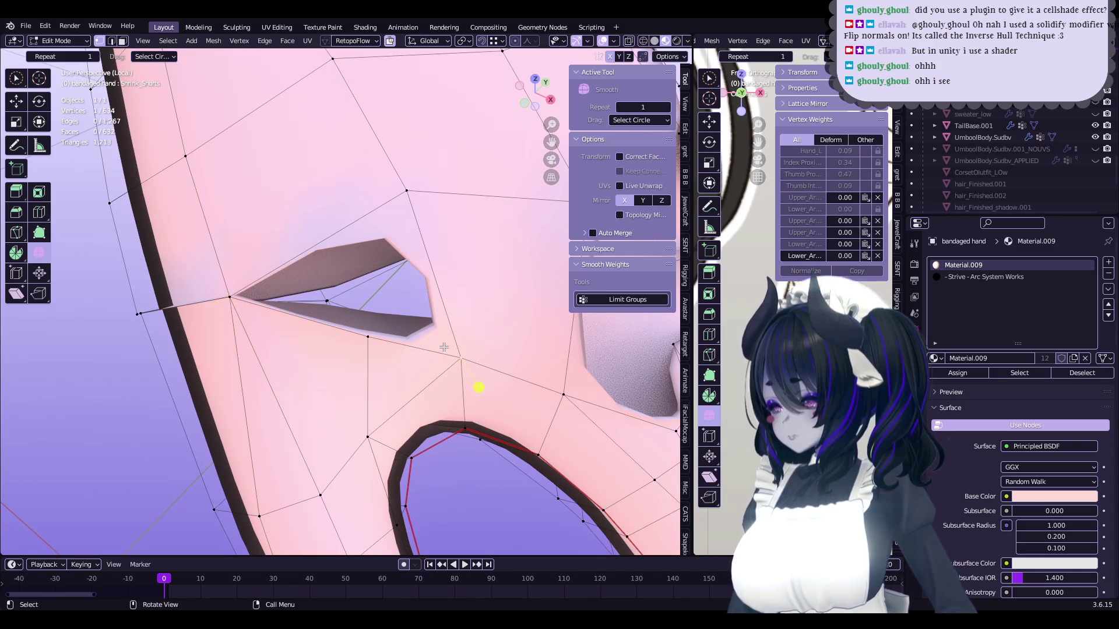
pyautogui.keyDown('shift'); pyautogui.click(368, 337); pyautogui.keyUp('shift')
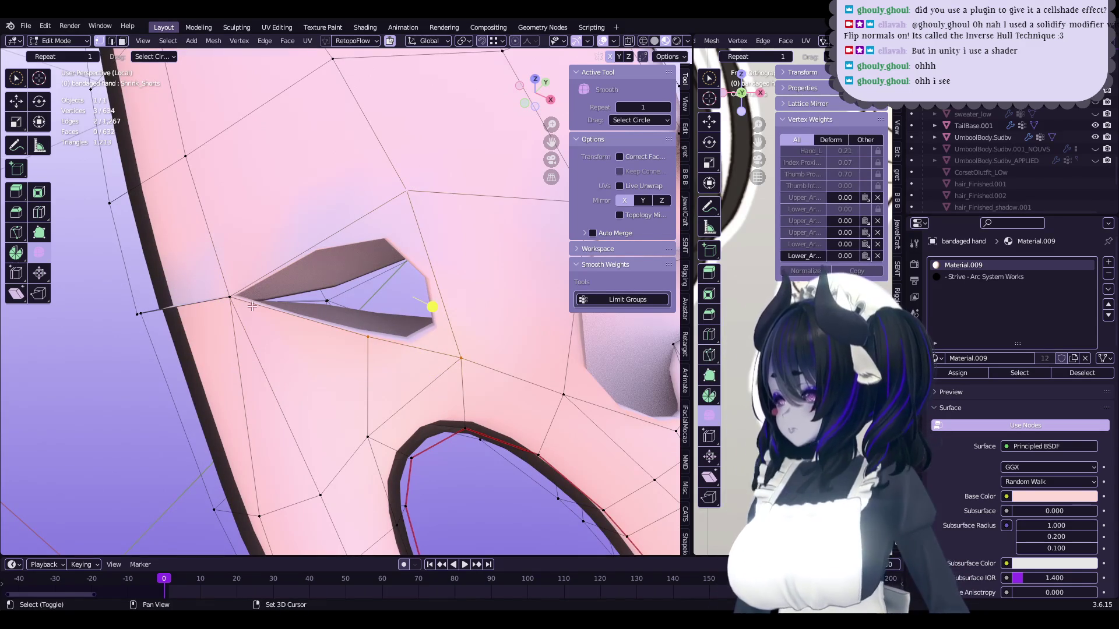
pyautogui.keyDown('shift'); pyautogui.click(231, 297); pyautogui.keyUp('shift')
pyautogui.press('f')
pyautogui.moveTo(238, 302)
pyautogui.mouseDown(button='middle')
pyautogui.moveTo(415, 327)
pyautogui.moveTo(449, 282)
pyautogui.moveTo(379, 354)
pyautogui.moveTo(414, 369)
pyautogui.moveTo(387, 332)
pyautogui.moveTo(448, 371)
pyautogui.mouseUp(button='middle')
pyautogui.press('c')
pyautogui.press('Escape')
pyautogui.click(449, 363)
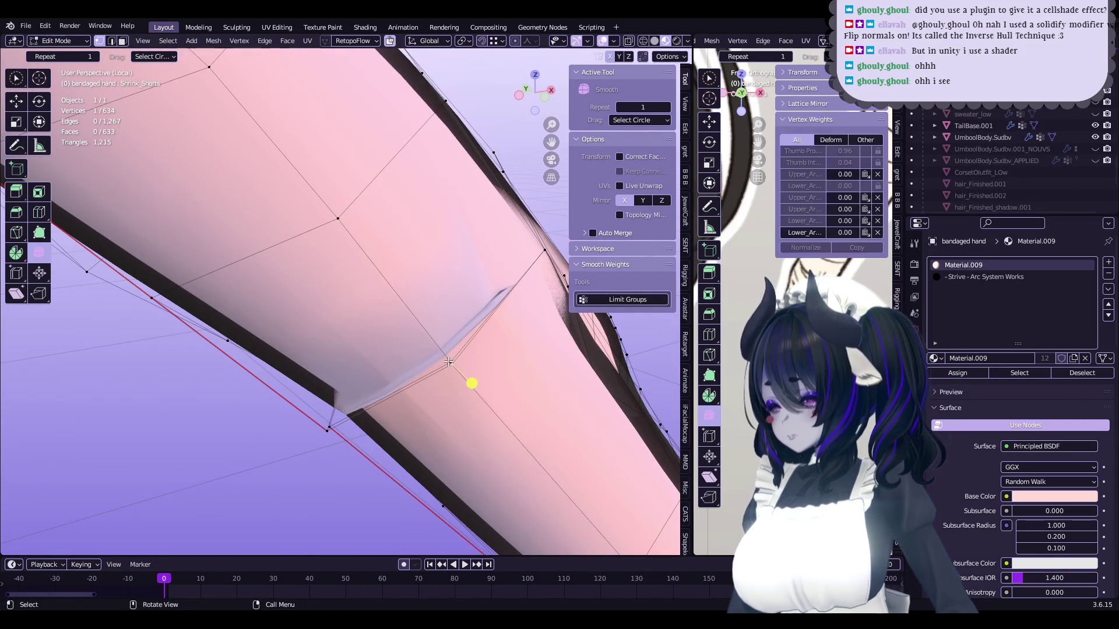
pyautogui.hotkey('alt', 'a')
# - Merge three more pairs of doubled vertices on the bandaged hand at center
pyautogui.moveTo(349, 291)
pyautogui.mouseDown(button='middle')
pyautogui.moveTo(303, 326)
pyautogui.moveTo(257, 391)
pyautogui.moveTo(472, 337)
pyautogui.moveTo(433, 362)
pyautogui.mouseUp(button='middle')
pyautogui.click(241, 394)
pyautogui.press('m')
pyautogui.click(259, 390)
pyautogui.hotkey('alt', 'a')
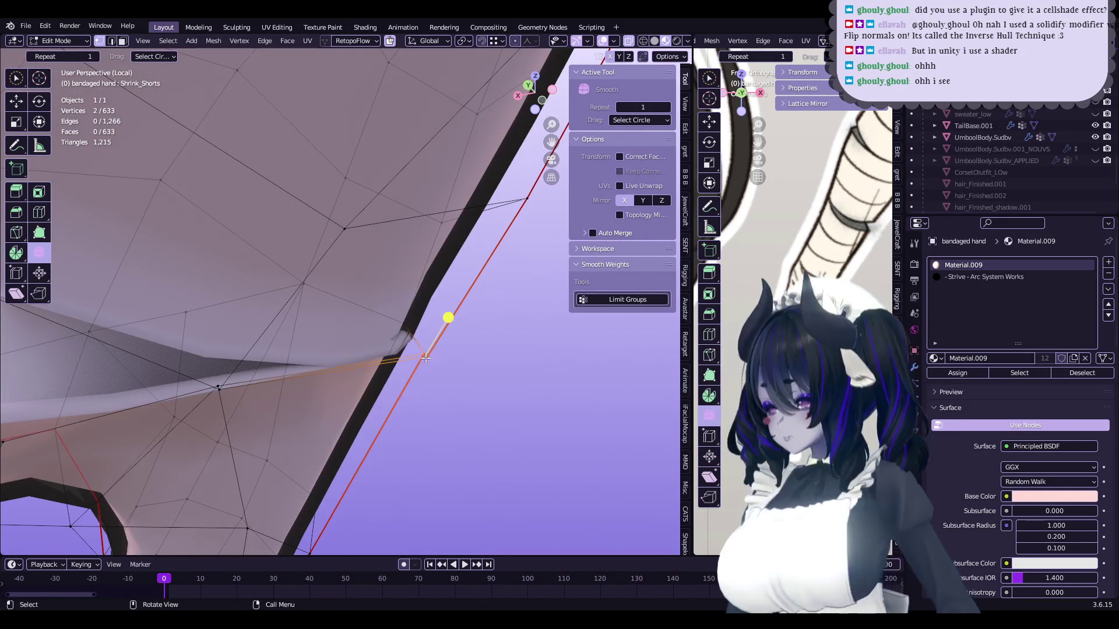
pyautogui.press('m')
pyautogui.click(425, 358)
pyautogui.moveTo(426, 358)
pyautogui.mouseDown(button='middle')
pyautogui.moveTo(329, 351)
pyautogui.moveTo(391, 315)
pyautogui.moveTo(511, 287)
pyautogui.moveTo(473, 273)
pyautogui.moveTo(482, 299)
pyautogui.moveTo(469, 262)
pyautogui.moveTo(479, 260)
pyautogui.moveTo(294, 208)
pyautogui.moveTo(392, 322)
pyautogui.moveTo(457, 286)
pyautogui.mouseUp(button='middle')
pyautogui.keyDown('shift'); pyautogui.click(394, 309); pyautogui.keyUp('shift')
pyautogui.press('m')
pyautogui.click(400, 313)
# - With the scene visible and X-ray on, move a vertex onto the character's hand
pyautogui.press('KP_Divide')
pyautogui.moveTo(464, 271); pyautogui.dragTo(453, 224)
pyautogui.click(624, 42)
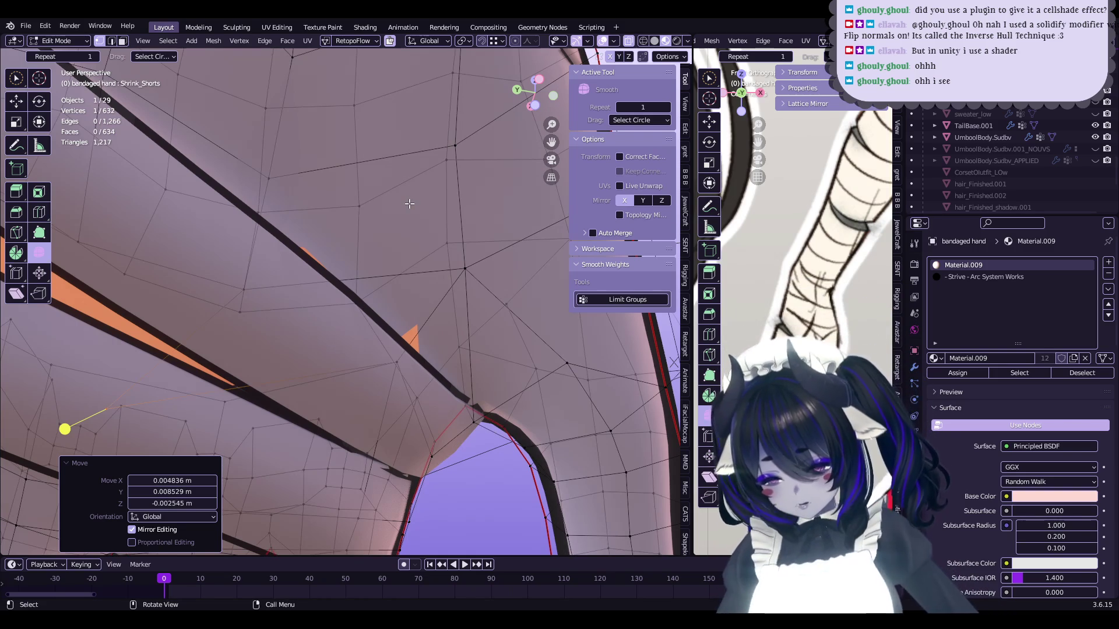
pyautogui.press('KP_Divide')
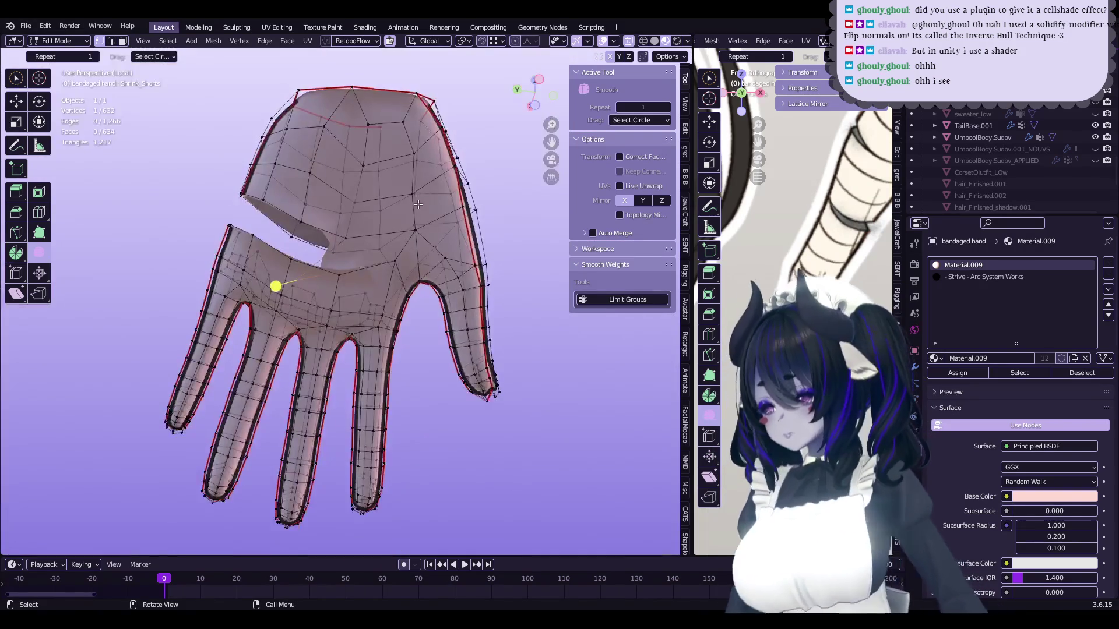
# - Reposition a vertex and merge another doubled vertex pair at center
pyautogui.scroll(6, 419, 197)
pyautogui.press('g')
pyautogui.click(573, 244)
pyautogui.moveTo(525, 268); pyautogui.dragTo(425, 328, button='middle')
pyautogui.scroll(2, 428, 321)
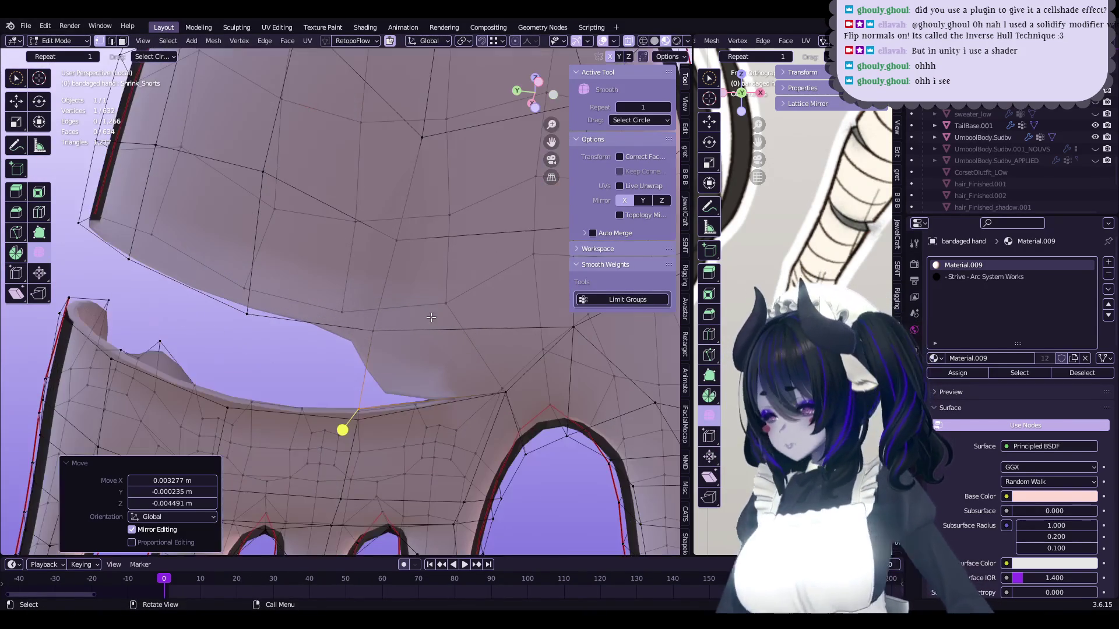
pyautogui.keyDown('shift'); pyautogui.click(364, 414); pyautogui.keyUp('shift')
pyautogui.press('m')
pyautogui.click(363, 415)
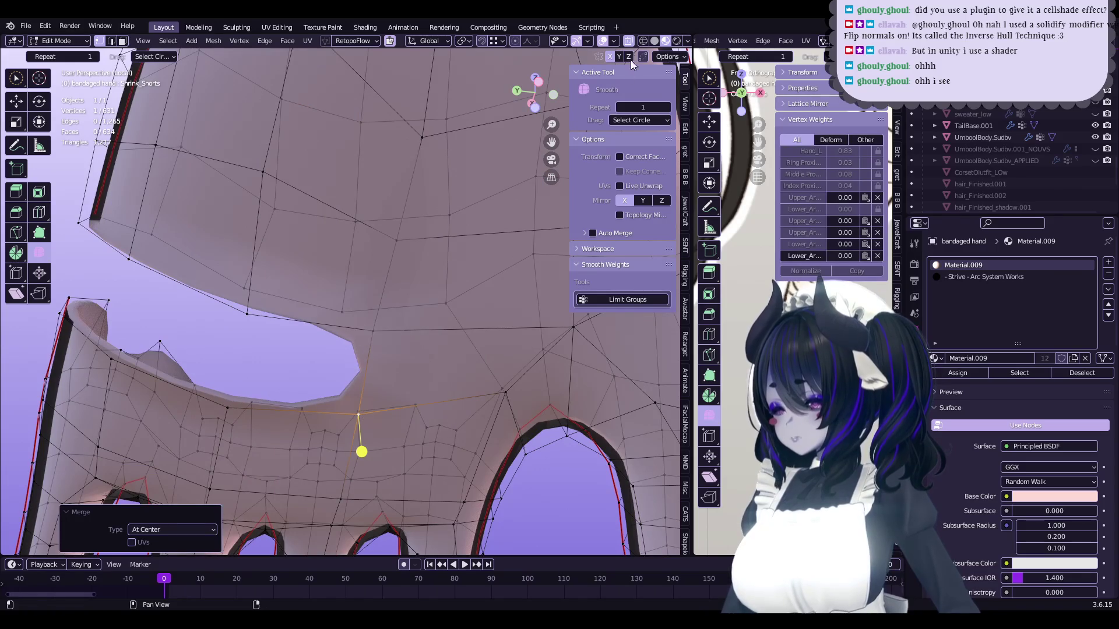
# - Against the full arm, move vertices into place, merge a pair, and reposition the merged vertex
pyautogui.press('KP_Divide')
pyautogui.moveTo(442, 276)
pyautogui.mouseDown(button='middle')
pyautogui.moveTo(411, 335)
pyautogui.moveTo(430, 312)
pyautogui.mouseUp(button='middle')
pyautogui.hotkey('alt', 'a')
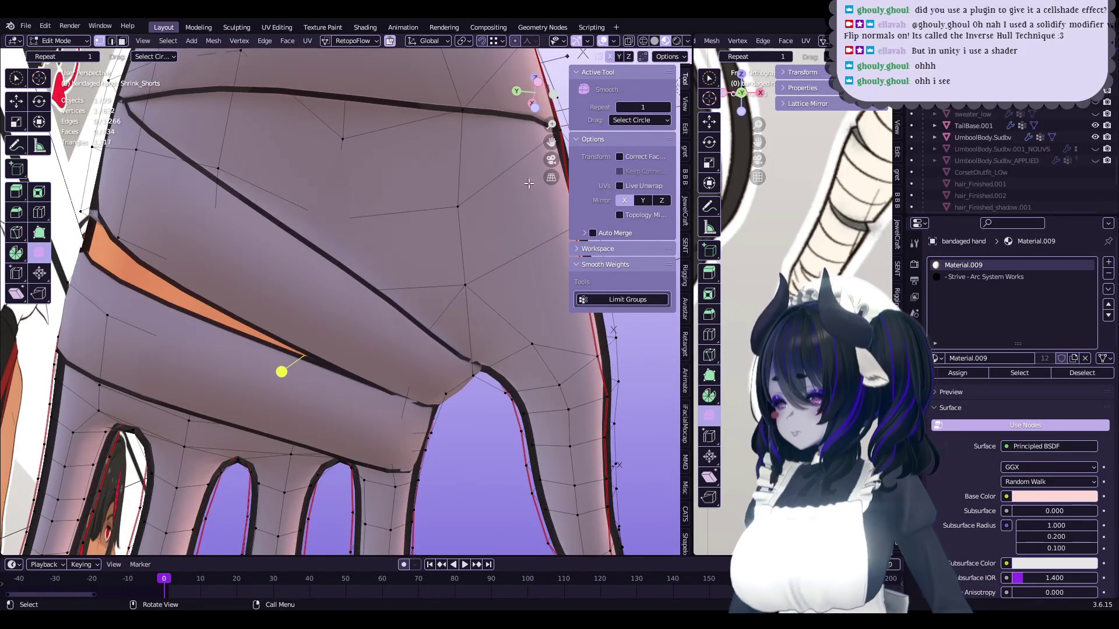
pyautogui.moveTo(443, 303)
pyautogui.mouseDown(button='middle')
pyautogui.moveTo(461, 320)
pyautogui.moveTo(421, 368)
pyautogui.moveTo(402, 348)
pyautogui.mouseUp(button='middle')
pyautogui.press('g')
pyautogui.click(460, 319)
pyautogui.keyDown('shift'); pyautogui.click(420, 369); pyautogui.keyUp('shift')
pyautogui.press('m')
pyautogui.click(434, 365)
pyautogui.press('g')
pyautogui.click(408, 291)
# - Isolate the hand and knife-cut a new edge loop around the wrist opening
pyautogui.moveTo(408, 292)
pyautogui.mouseDown(button='middle')
pyautogui.moveTo(426, 282)
pyautogui.moveTo(422, 307)
pyautogui.moveTo(389, 312)
pyautogui.mouseUp(button='middle')
pyautogui.click(423, 299)
pyautogui.scroll(3, 421, 307)
pyautogui.click(388, 312)
pyautogui.press('KP_Divide')
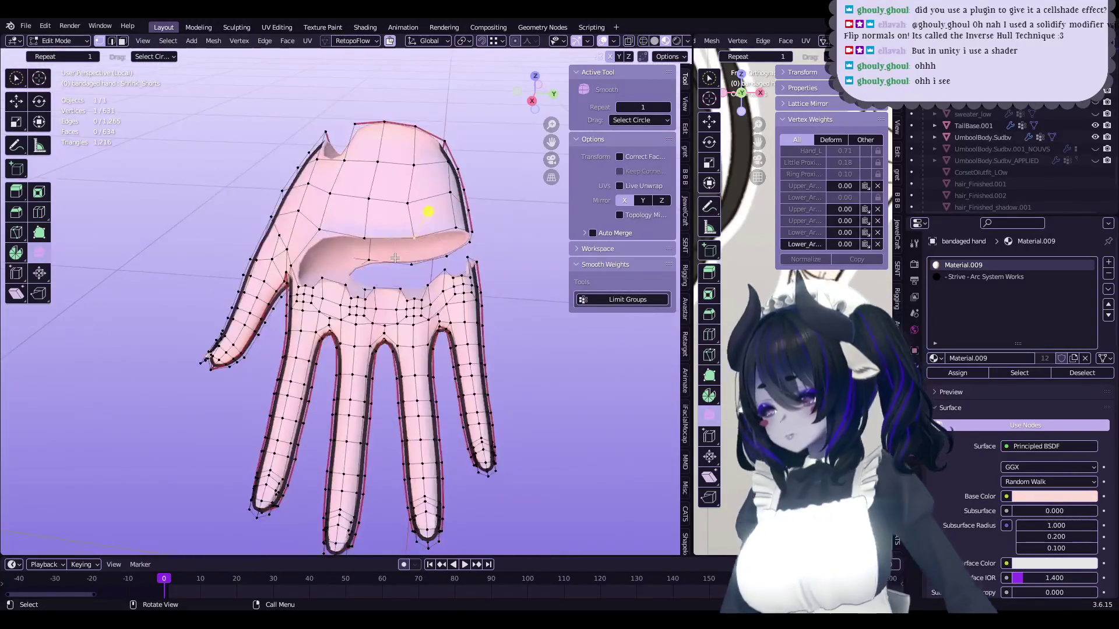
pyautogui.scroll(6, 372, 322)
pyautogui.moveTo(317, 317); pyautogui.dragTo(315, 328, button='middle')
pyautogui.press('k')
pyautogui.moveTo(389, 277)
pyautogui.mouseDown(button='middle')
pyautogui.moveTo(375, 253)
pyautogui.moveTo(354, 262)
pyautogui.mouseUp(button='middle')
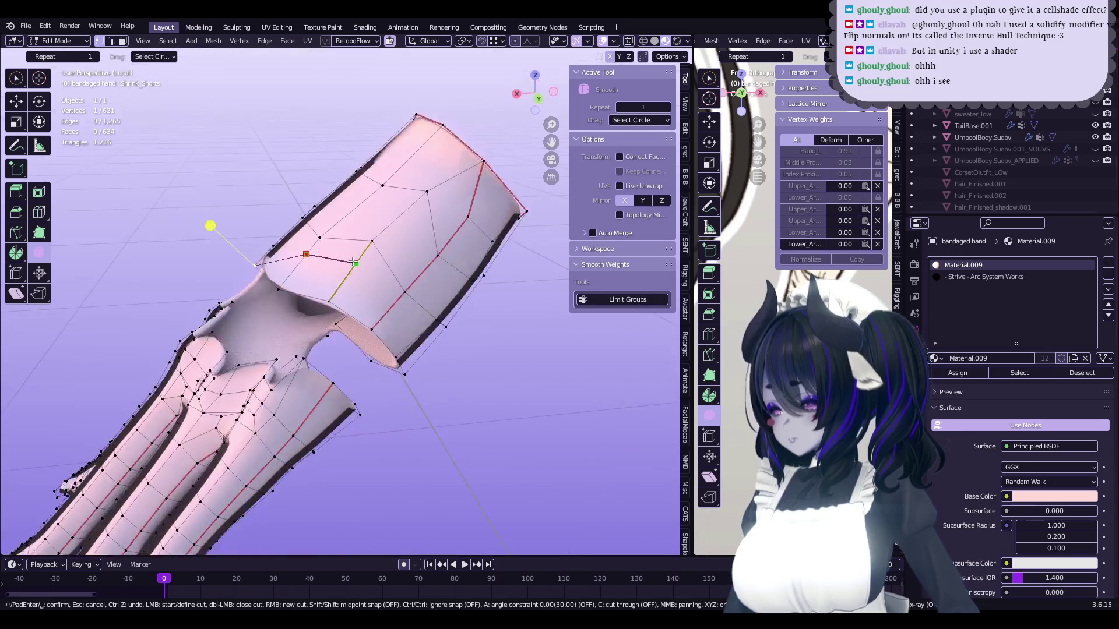
pyautogui.click(405, 293)
pyautogui.press('Return')
pyautogui.moveTo(405, 293); pyautogui.dragTo(388, 313, button='middle')
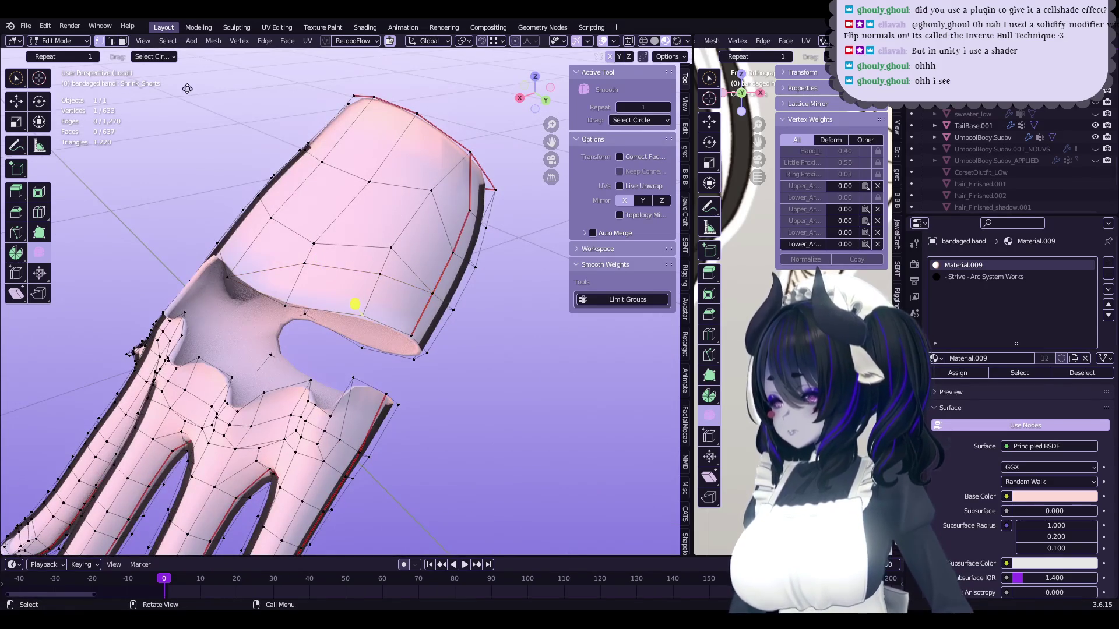